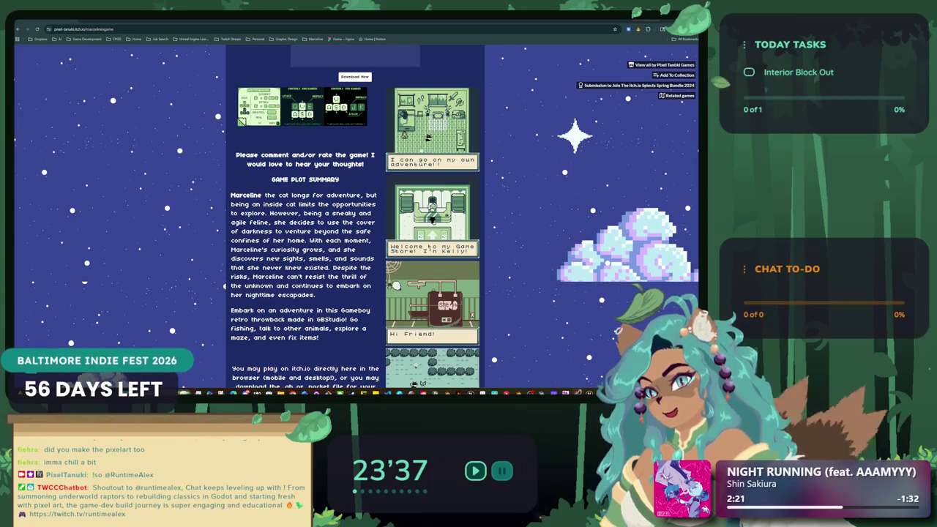
- Page through all the Marceline game screenshots in the enlarged viewer, then close it
{"action": "left_click", "coordinate": [432, 125]}
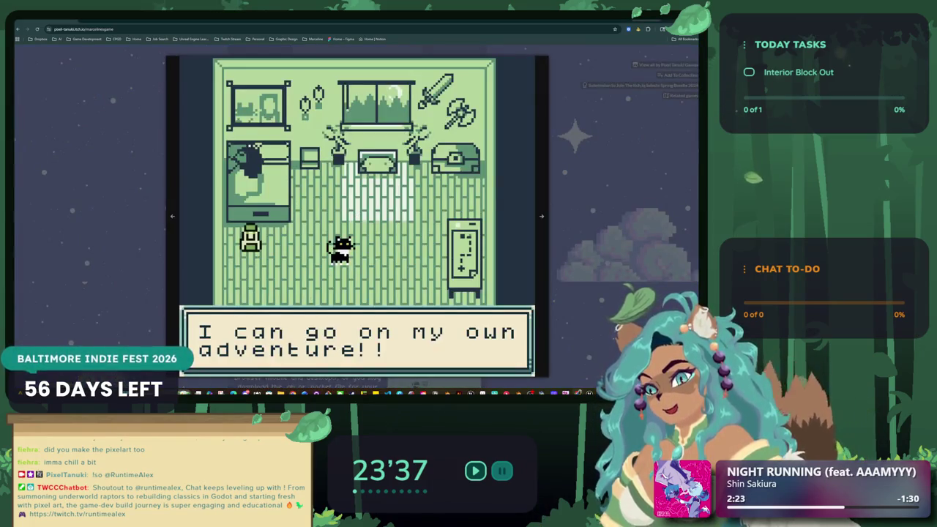
{"action": "left_click", "coordinate": [541, 218]}
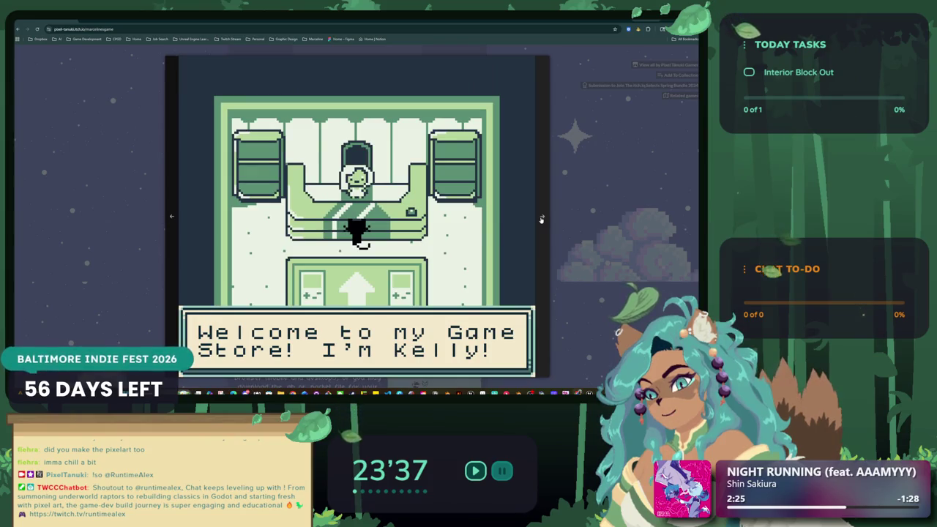
{"action": "left_click", "coordinate": [542, 218]}
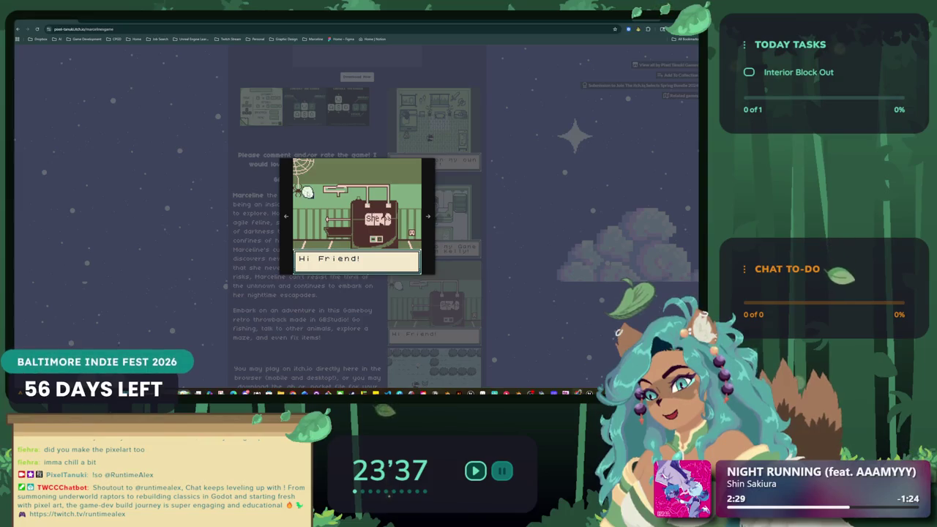
{"action": "left_click", "coordinate": [426, 212]}
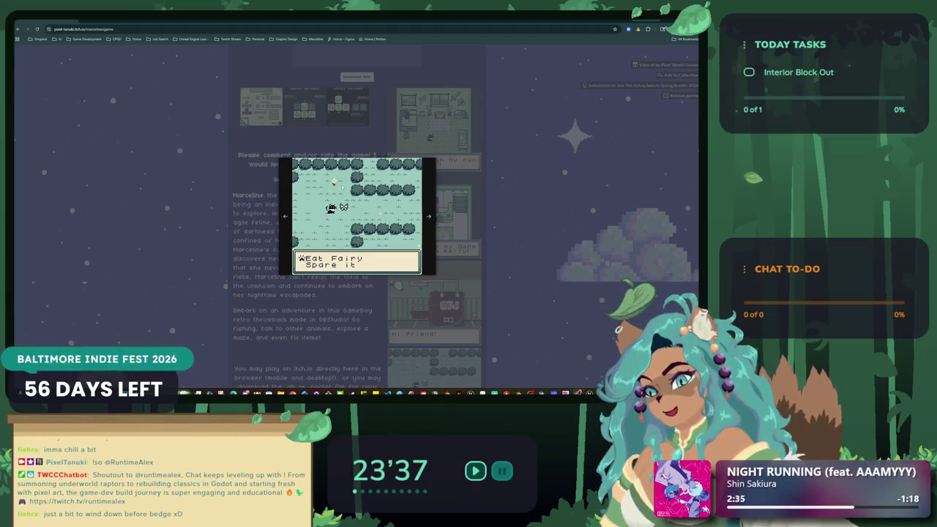
{"action": "left_click", "coordinate": [429, 218]}
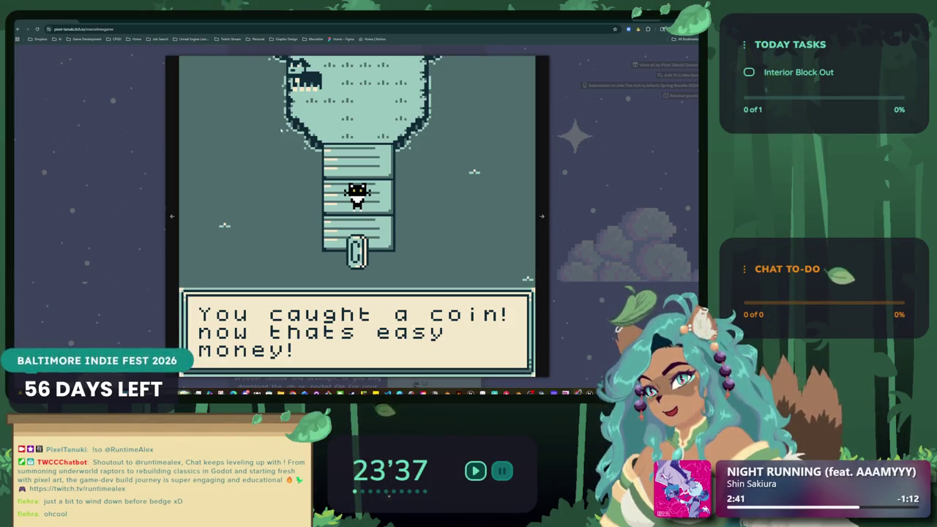
{"action": "left_click", "coordinate": [545, 225]}
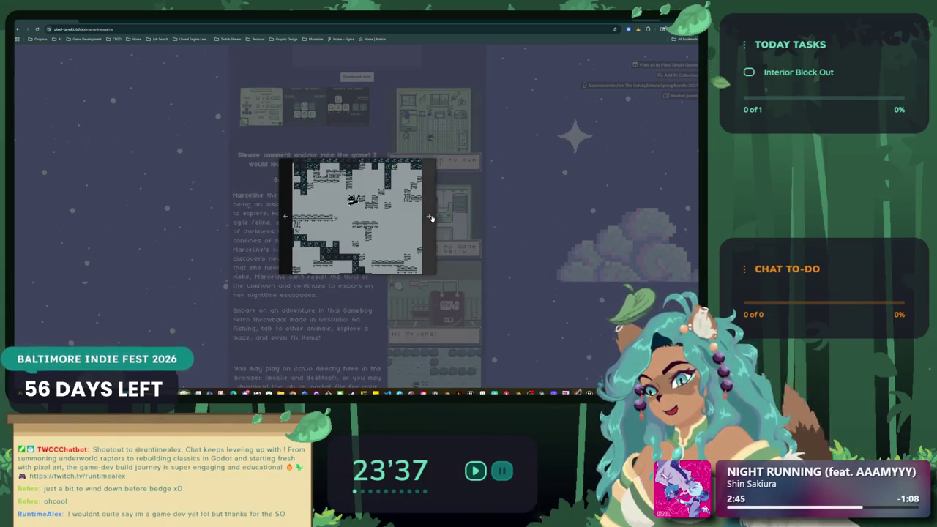
{"action": "left_click", "coordinate": [429, 216]}
{"action": "left_click", "coordinate": [541, 221]}
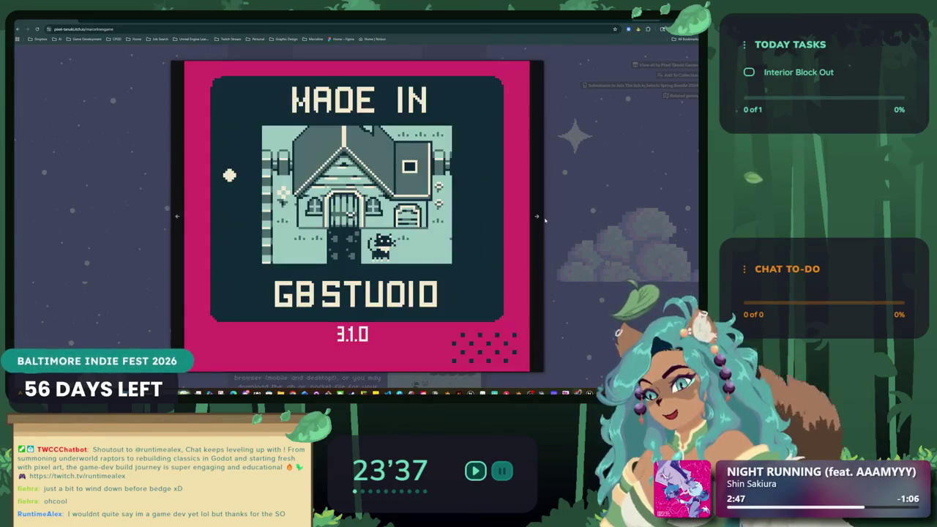
{"action": "left_click", "coordinate": [540, 222]}
{"action": "left_click", "coordinate": [543, 222]}
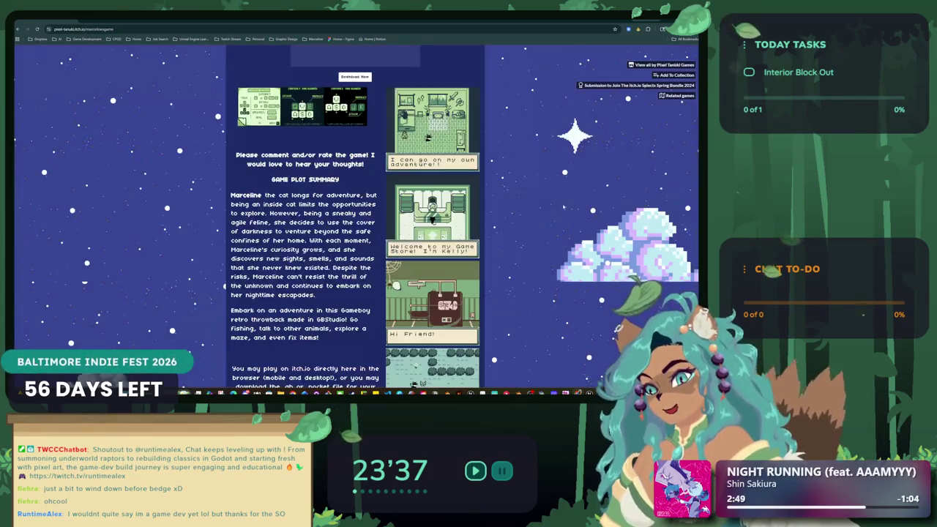
- Scroll the game page, then go back to the creator's profile and its Game Jams listing
{"action": "scroll", "coordinate": [544, 222], "scroll_direction": "down", "scroll_amount": 10}
{"action": "scroll", "coordinate": [351, 219], "scroll_direction": "down", "scroll_amount": 3}
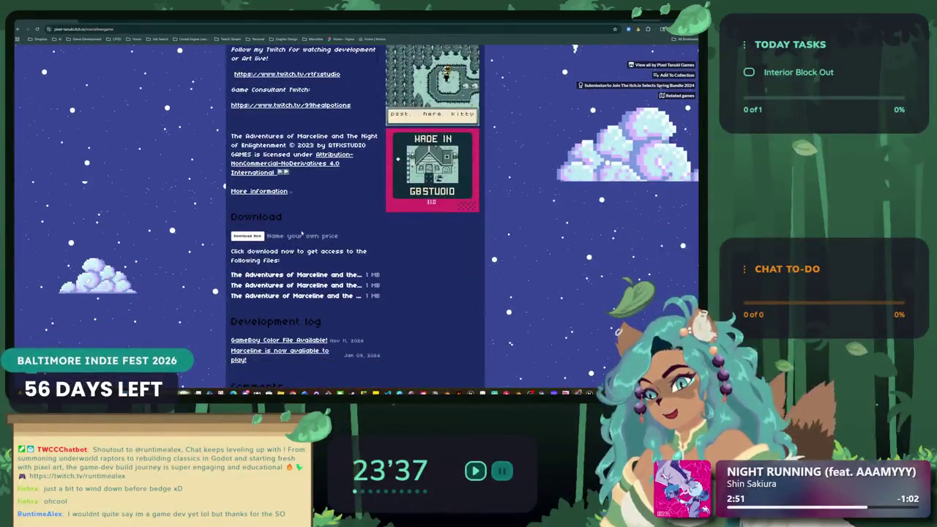
{"action": "scroll", "coordinate": [351, 220], "scroll_direction": "up", "scroll_amount": 6}
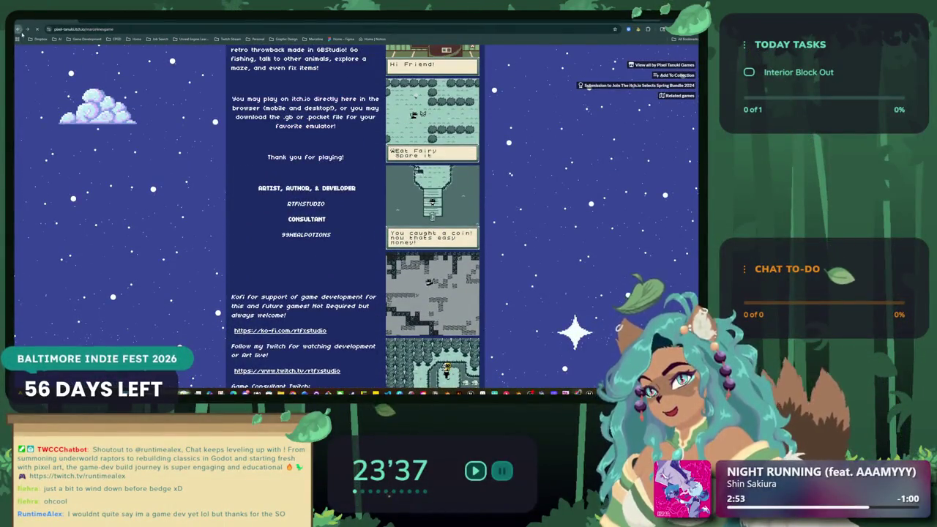
{"action": "left_click", "coordinate": [18, 29]}
{"action": "scroll", "coordinate": [254, 203], "scroll_direction": "down", "scroll_amount": 5}
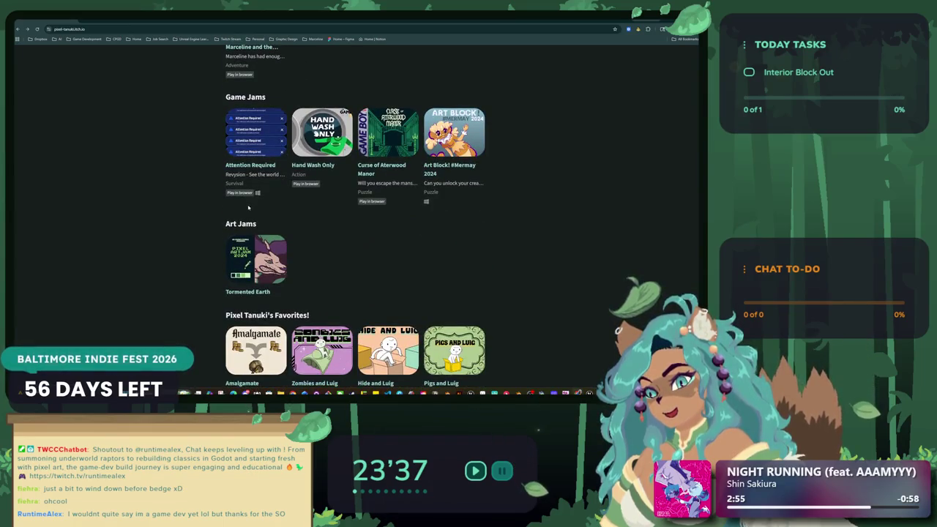
{"action": "left_click", "coordinate": [385, 136]}
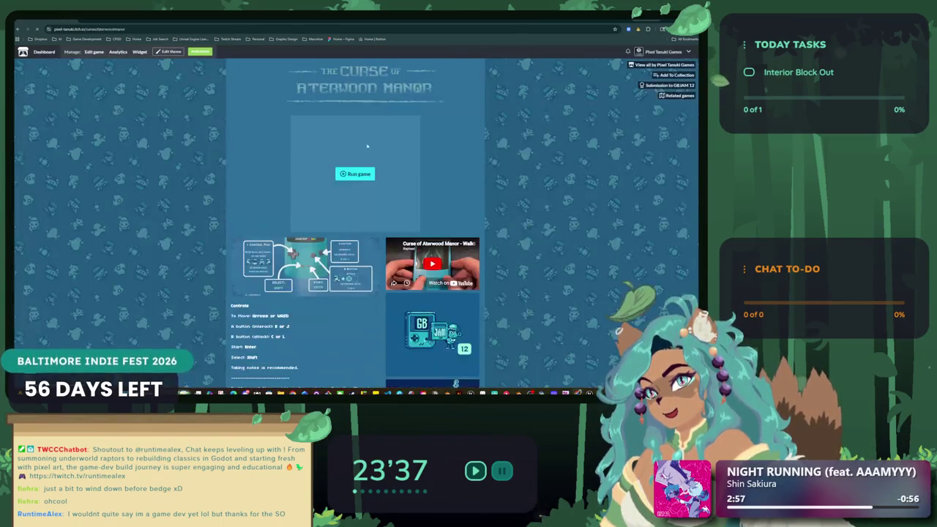
{"action": "scroll", "coordinate": [439, 161], "scroll_direction": "down", "scroll_amount": 8}
{"action": "scroll", "coordinate": [439, 220], "scroll_direction": "down", "scroll_amount": 2}
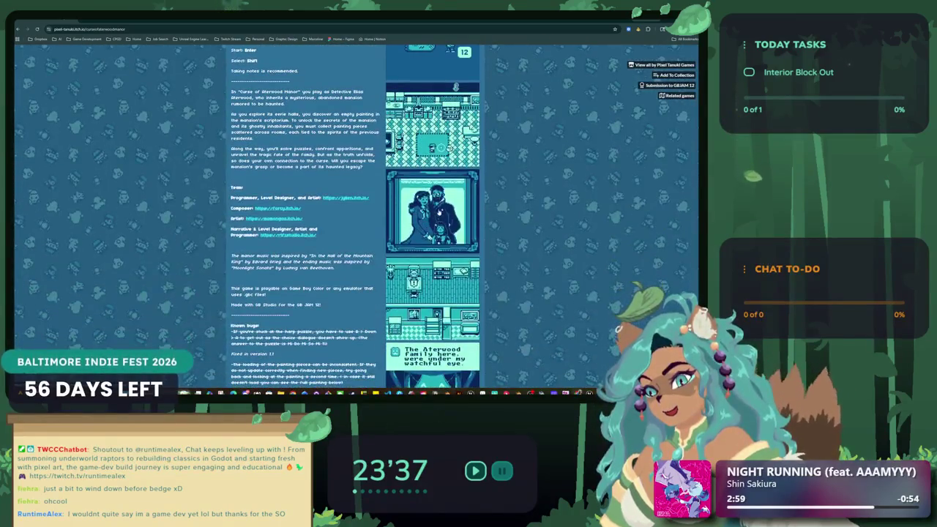
{"action": "left_click", "coordinate": [452, 155]}
{"action": "left_click", "coordinate": [538, 216]}
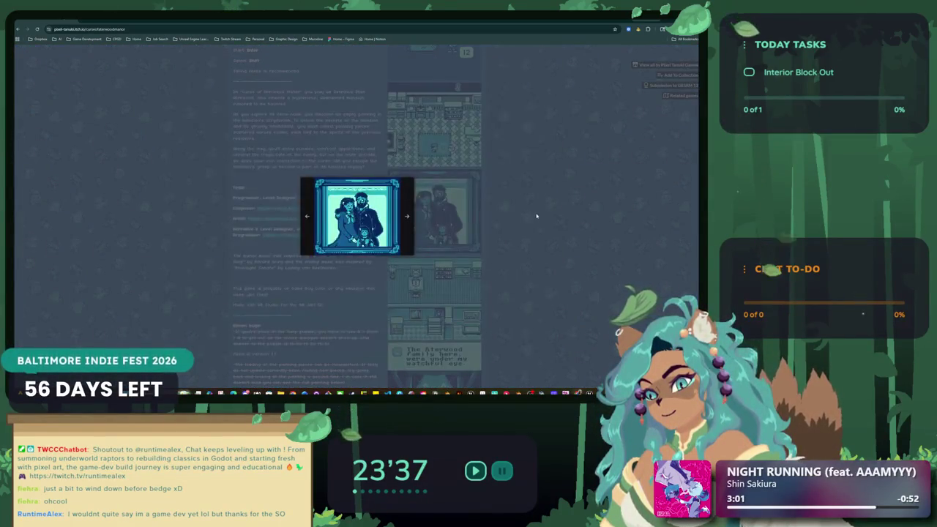
{"action": "left_click", "coordinate": [415, 217]}
{"action": "scroll", "coordinate": [397, 329], "scroll_direction": "down", "scroll_amount": 5}
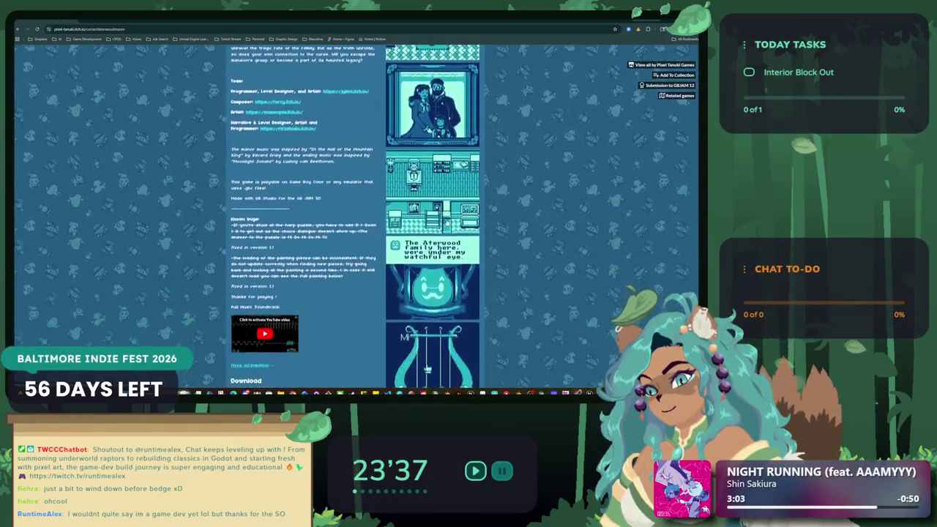
{"action": "scroll", "coordinate": [354, 319], "scroll_direction": "down", "scroll_amount": 1}
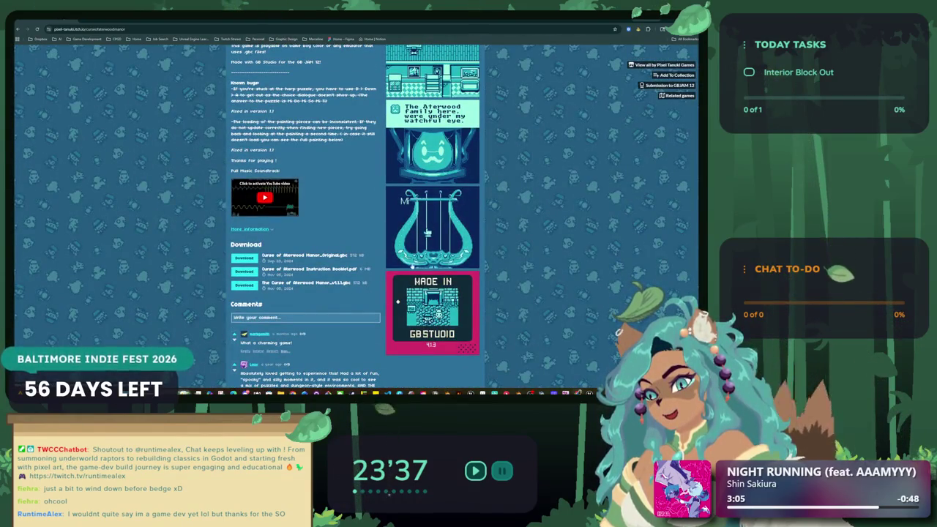
{"action": "scroll", "coordinate": [353, 320], "scroll_direction": "down", "scroll_amount": 1}
{"action": "left_click", "coordinate": [17, 29]}
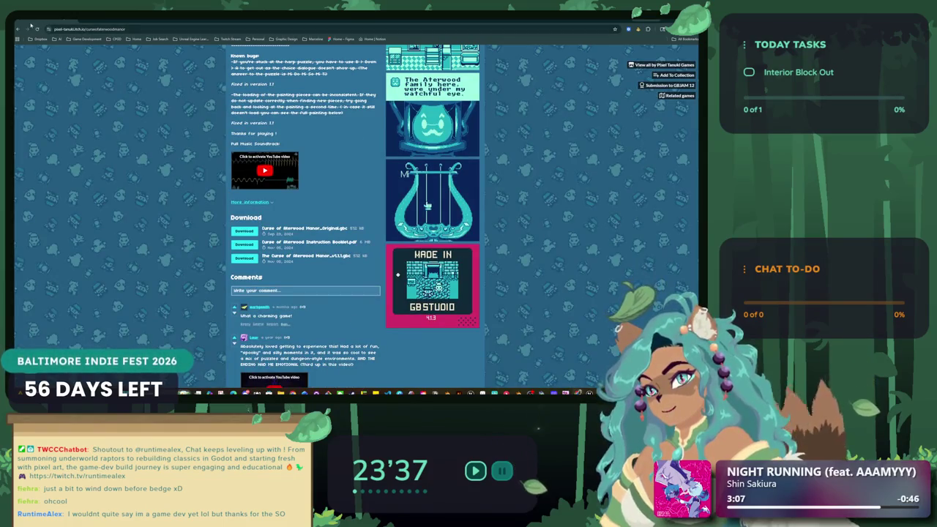
{"action": "scroll", "coordinate": [260, 154], "scroll_direction": "down", "scroll_amount": 1}
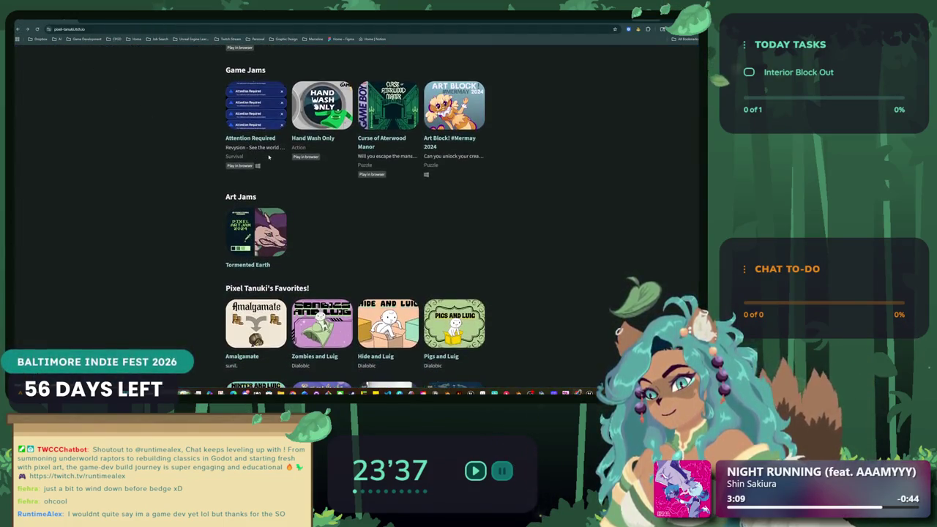
{"action": "scroll", "coordinate": [275, 169], "scroll_direction": "down", "scroll_amount": 2}
{"action": "scroll", "coordinate": [271, 219], "scroll_direction": "up", "scroll_amount": 3}
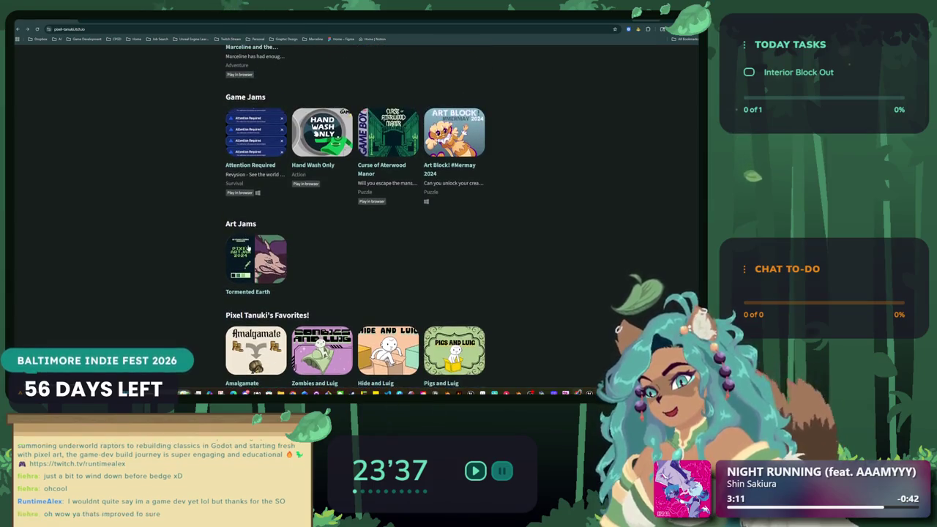
{"action": "left_click", "coordinate": [267, 247]}
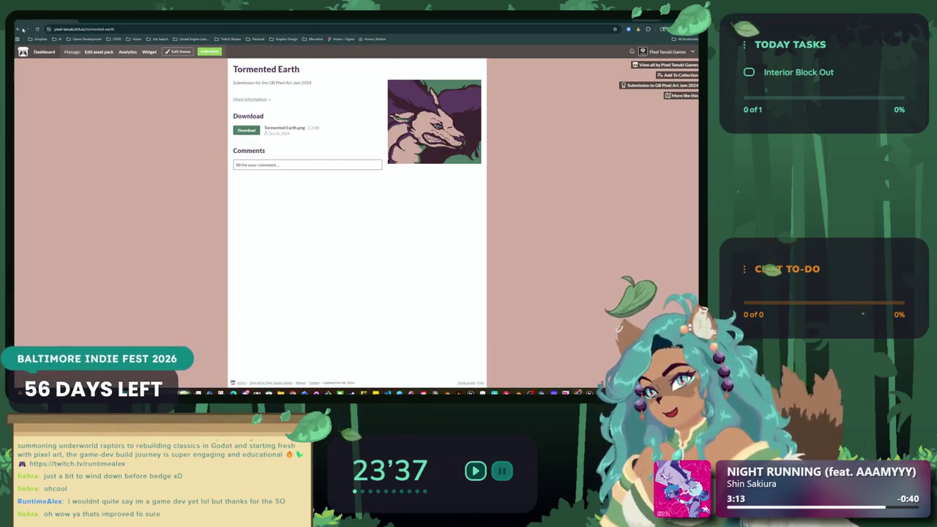
{"action": "left_click", "coordinate": [18, 29]}
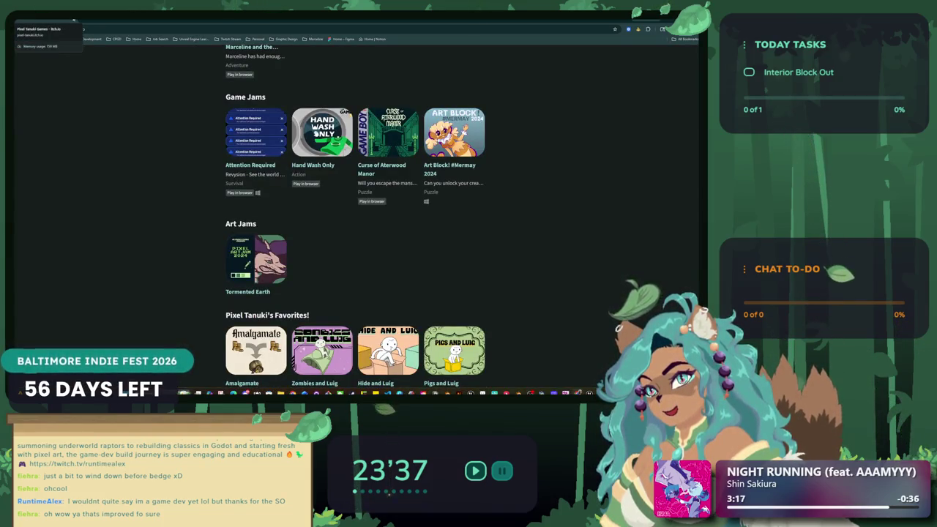
{"action": "key", "text": "alt+Tab"}
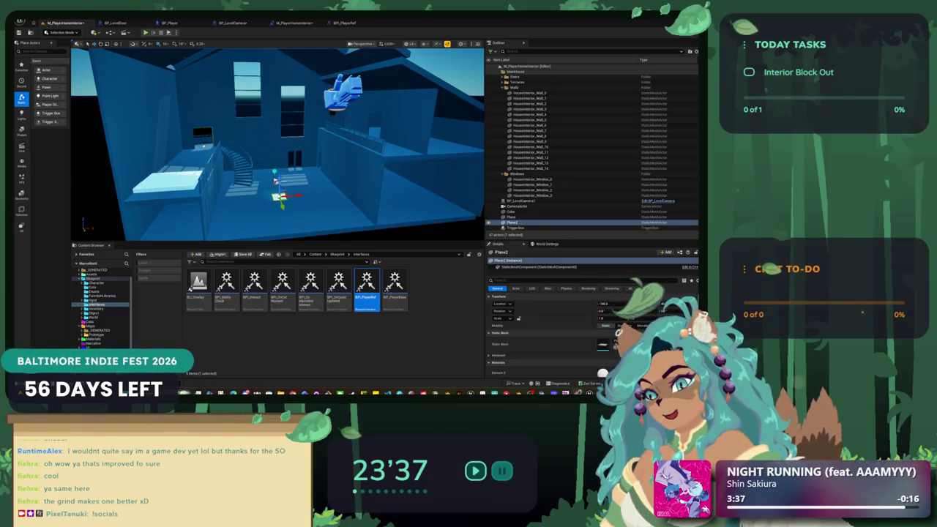
- Flip to the desktop and back, then bring the portfolio browser window over the editor
{"action": "key", "text": "super+d"}
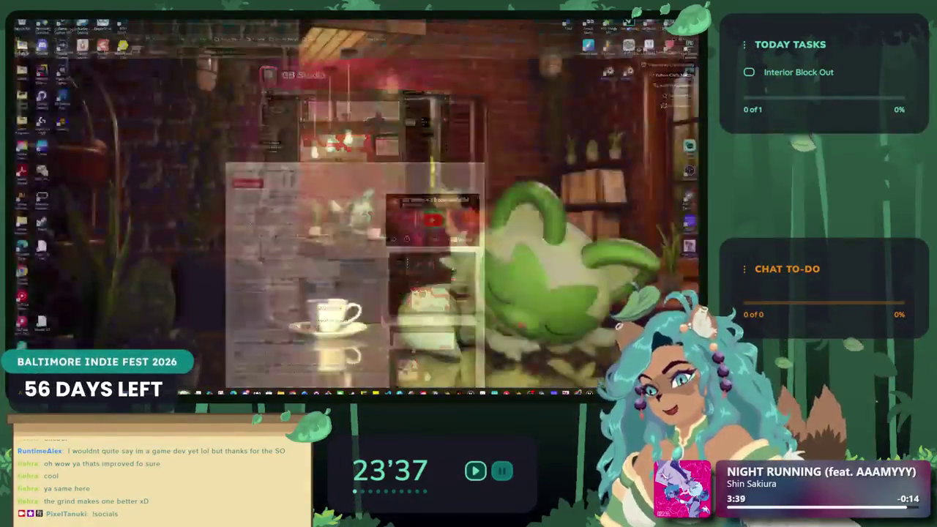
{"action": "key", "text": "super+d"}
{"action": "key", "text": "super+d"}
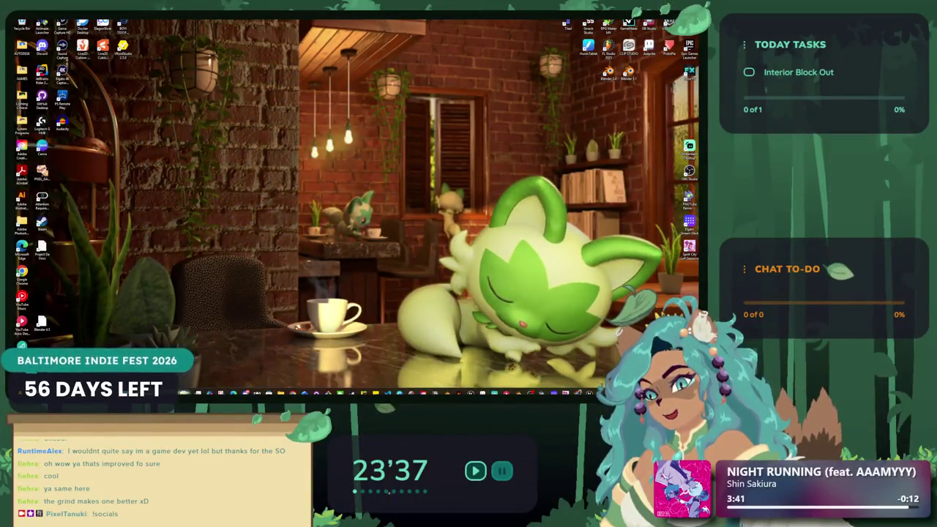
{"action": "key", "text": "super+d"}
{"action": "key", "text": "super+d"}
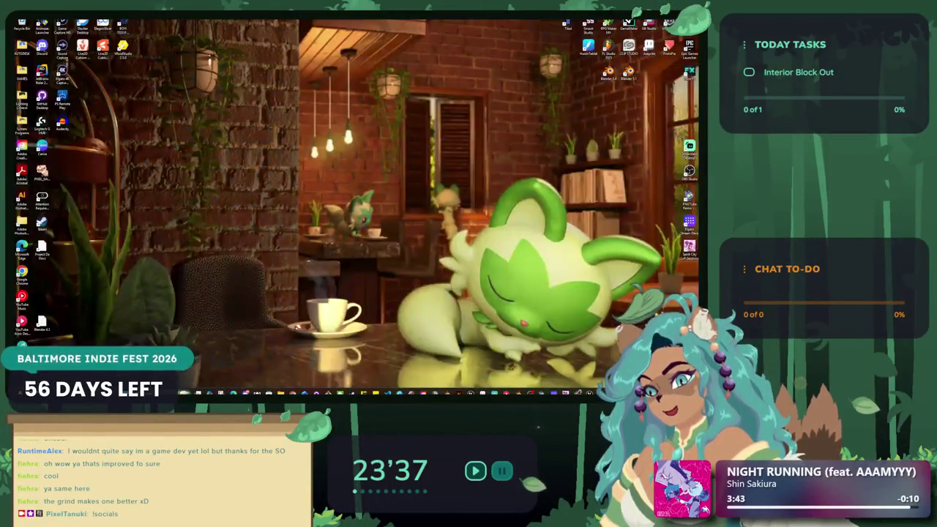
{"action": "key", "text": "super+d"}
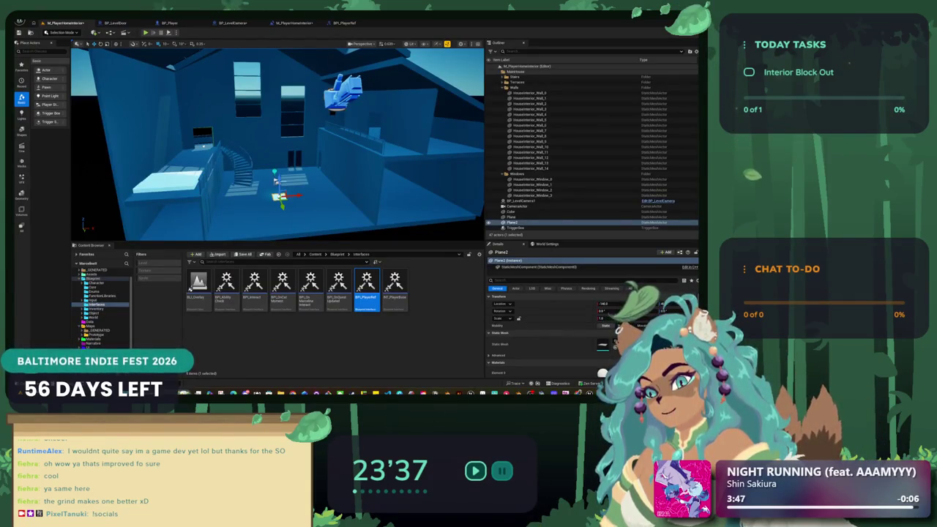
{"action": "key", "text": "alt+Tab"}
{"action": "key", "text": "alt+Tab"}
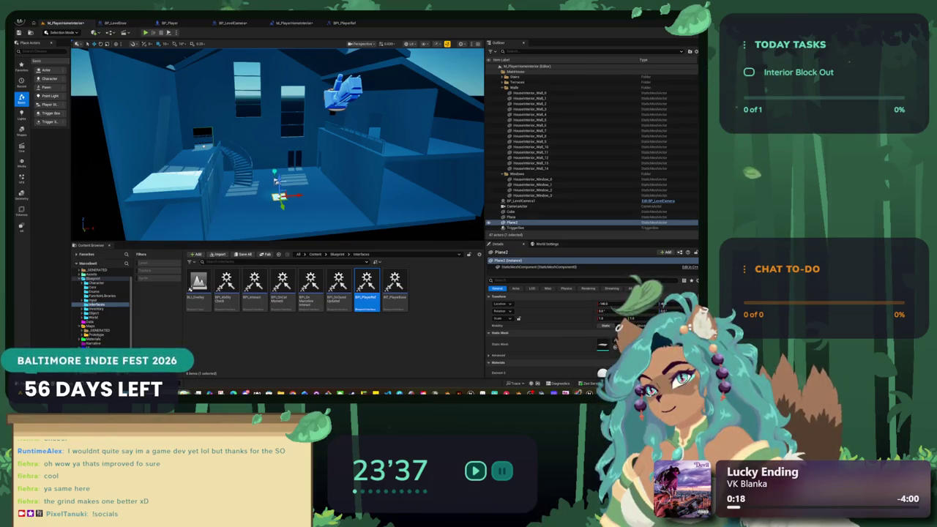
{"action": "mouse_move", "coordinate": [1, 170]}
{"action": "left_mouse_down"}
{"action": "mouse_move", "coordinate": [356, 207]}
{"action": "mouse_move", "coordinate": [357, 199]}
{"action": "left_mouse_up"}
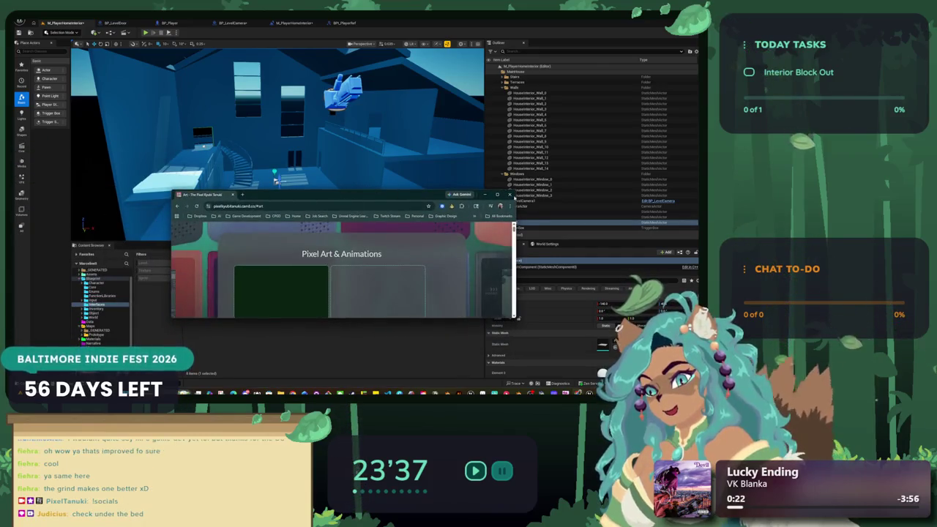
- Maximize the portfolio window and view the top-left forest animation and the next image enlarged
{"action": "double_click", "coordinate": [356, 196]}
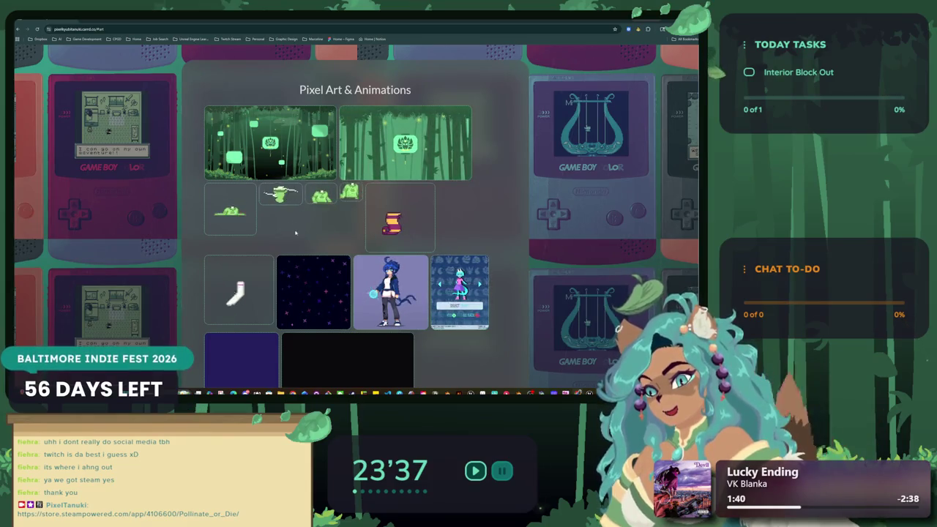
{"action": "left_click", "coordinate": [311, 151]}
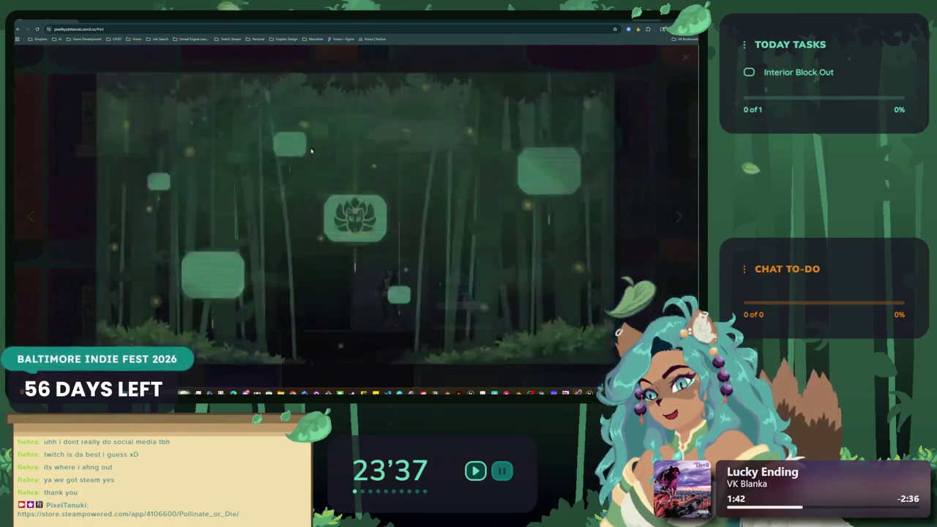
{"action": "left_click", "coordinate": [578, 240]}
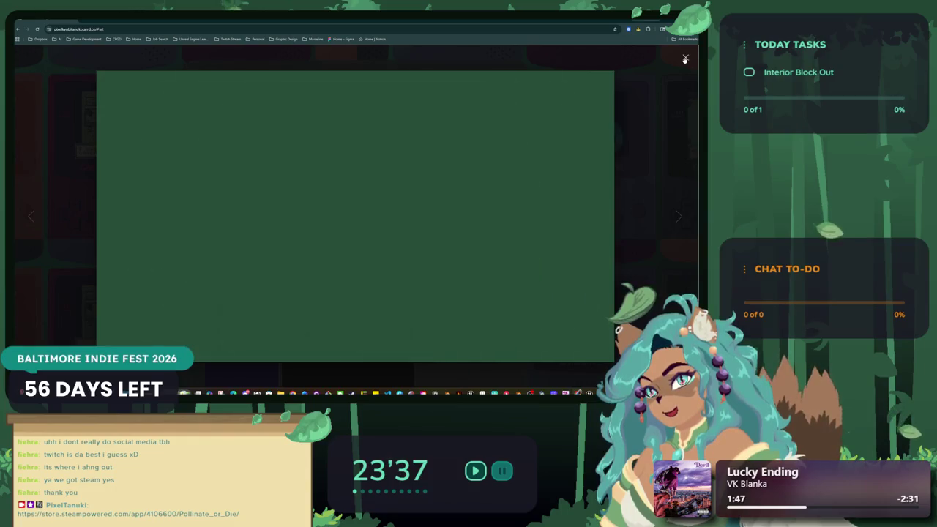
{"action": "left_click", "coordinate": [664, 76]}
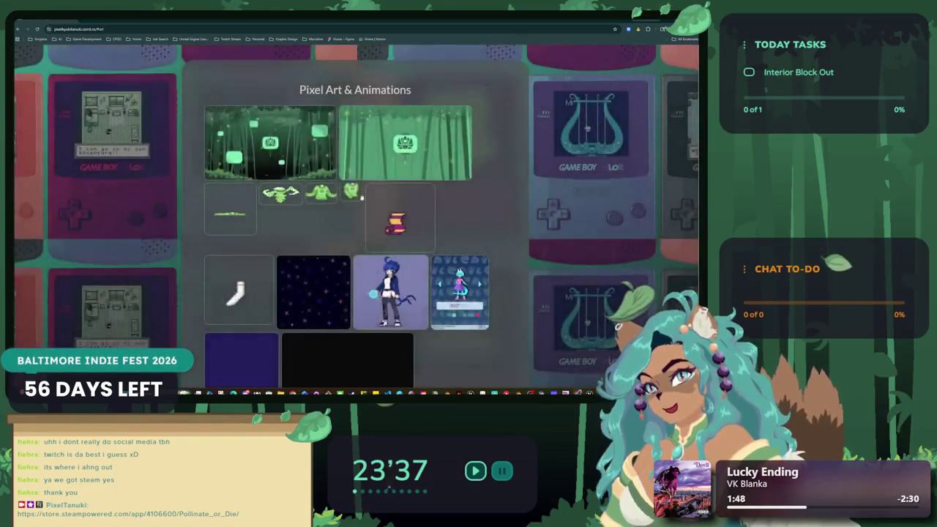
- Scroll the gallery, flip through the night house scenes enlarged, and finish on the teal-haired portrait
{"action": "scroll", "coordinate": [361, 196], "scroll_direction": "down", "scroll_amount": 3}
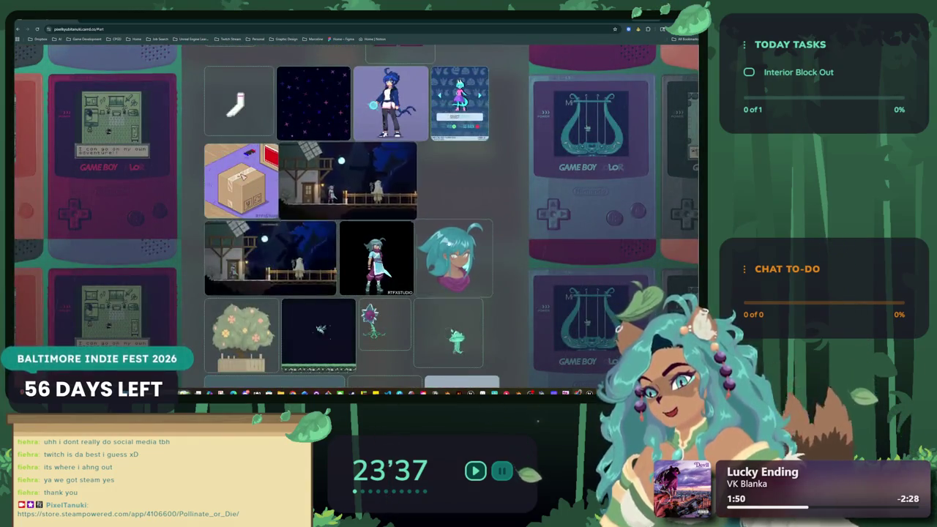
{"action": "left_click", "coordinate": [461, 256]}
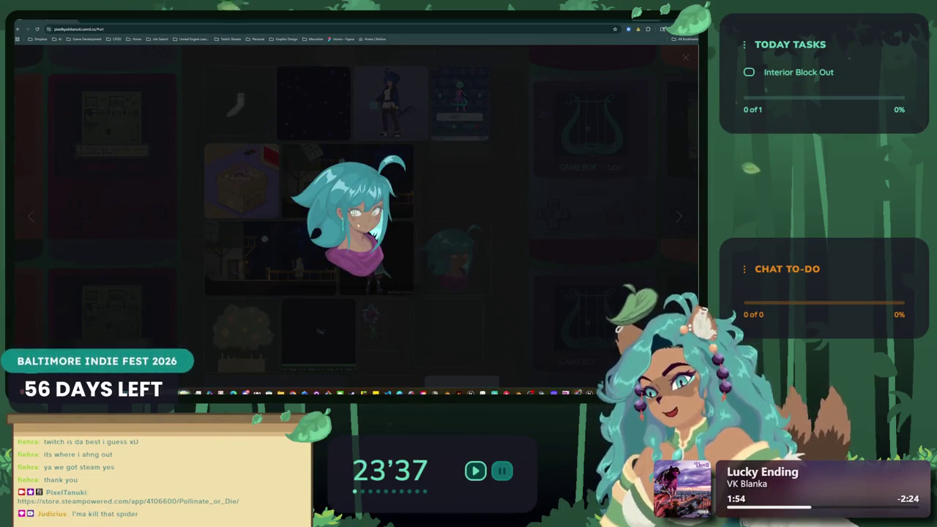
{"action": "left_click", "coordinate": [186, 301]}
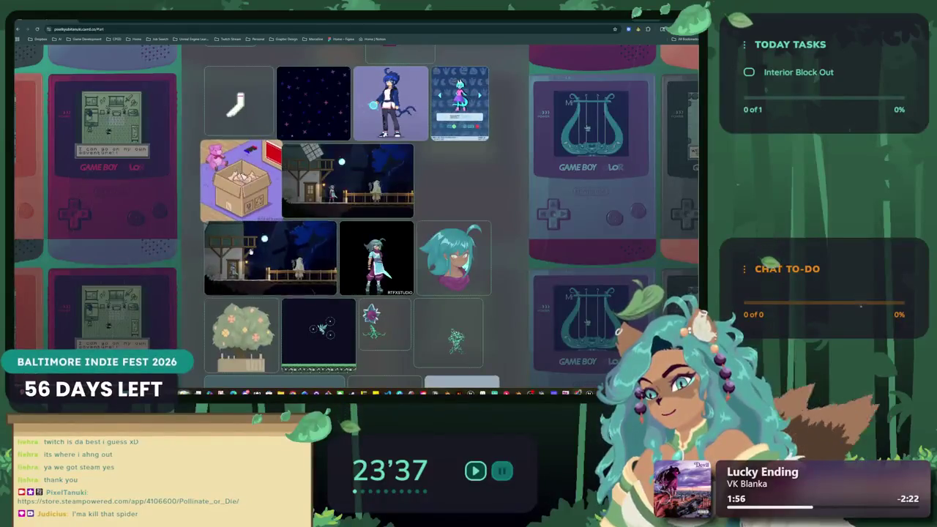
{"action": "left_click", "coordinate": [253, 262]}
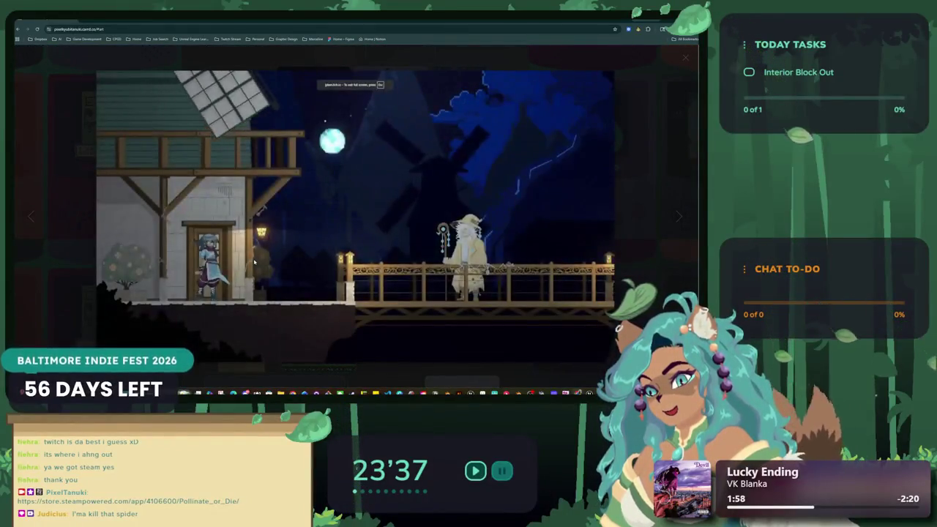
{"action": "left_click", "coordinate": [31, 219]}
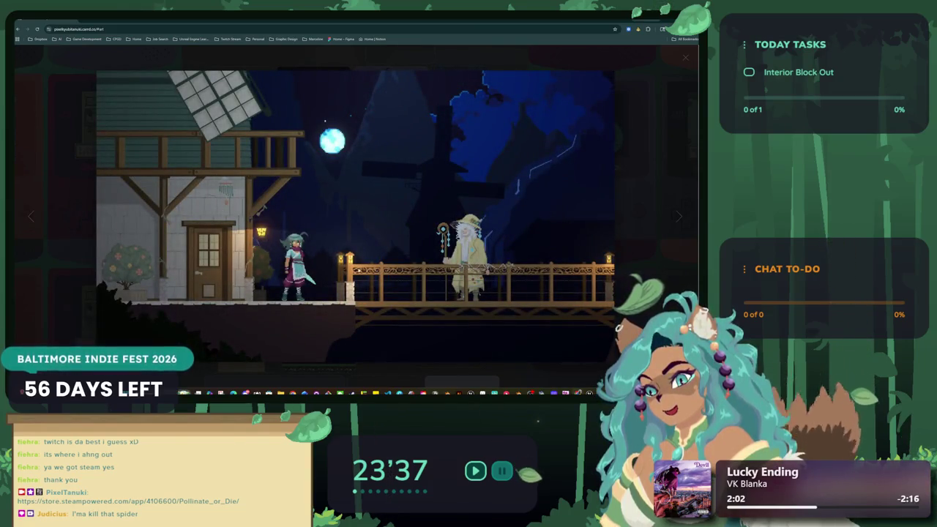
{"action": "left_click", "coordinate": [679, 218]}
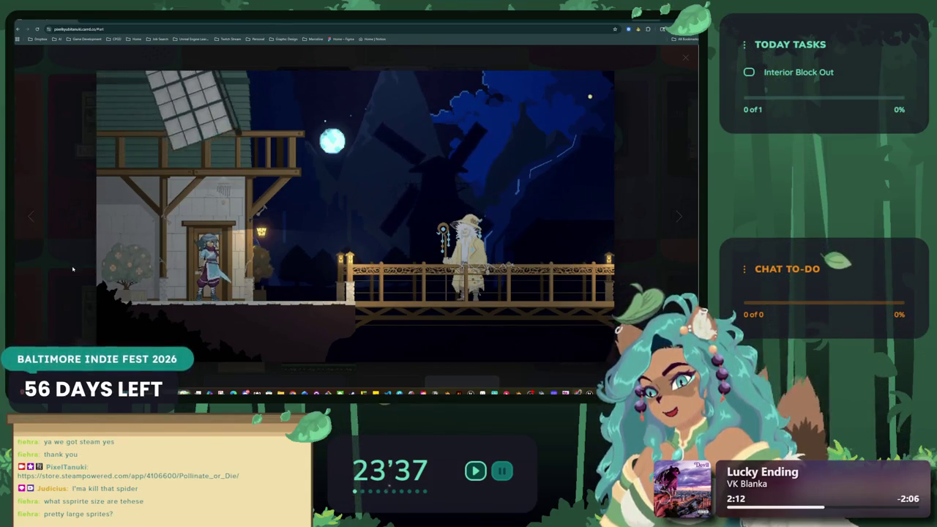
{"action": "key", "text": "Escape"}
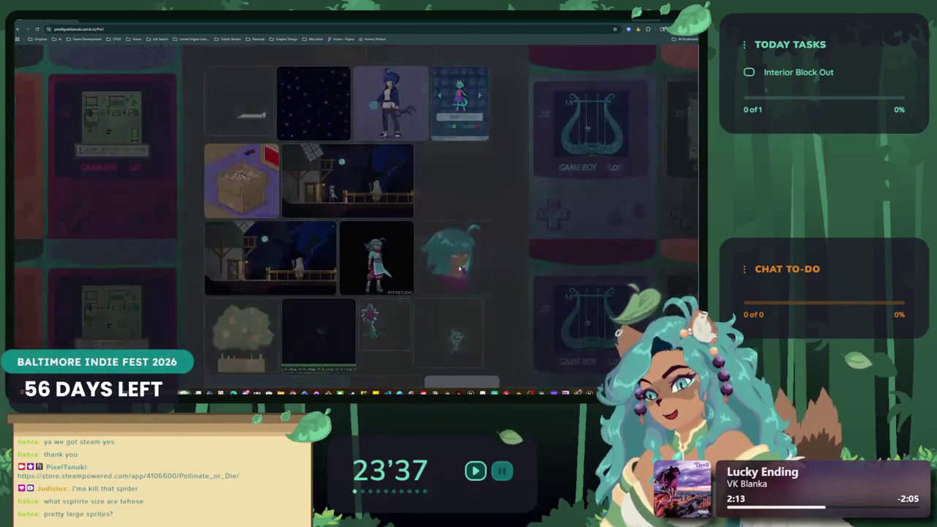
{"action": "left_click", "coordinate": [459, 269]}
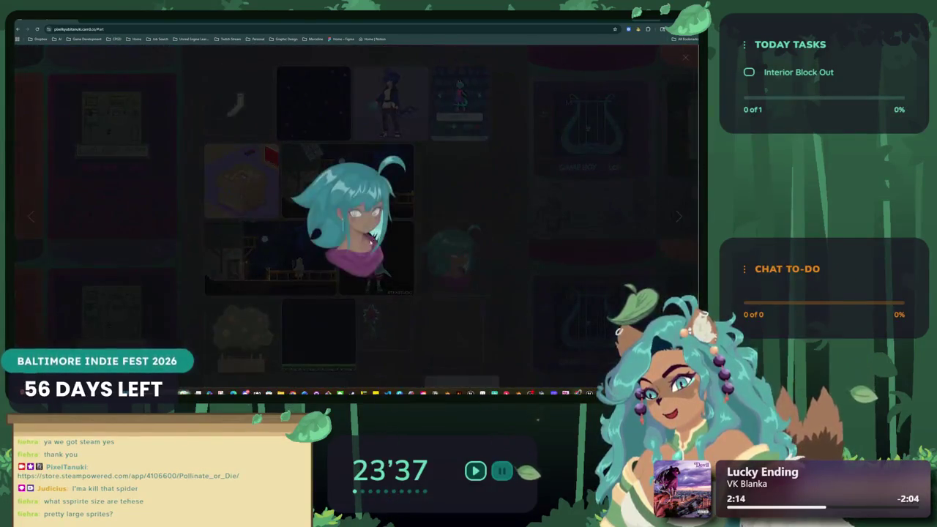
- View the RTFXSTUDIO, blue-haired and cardboard box character sprites enlarged
{"action": "left_click", "coordinate": [171, 234]}
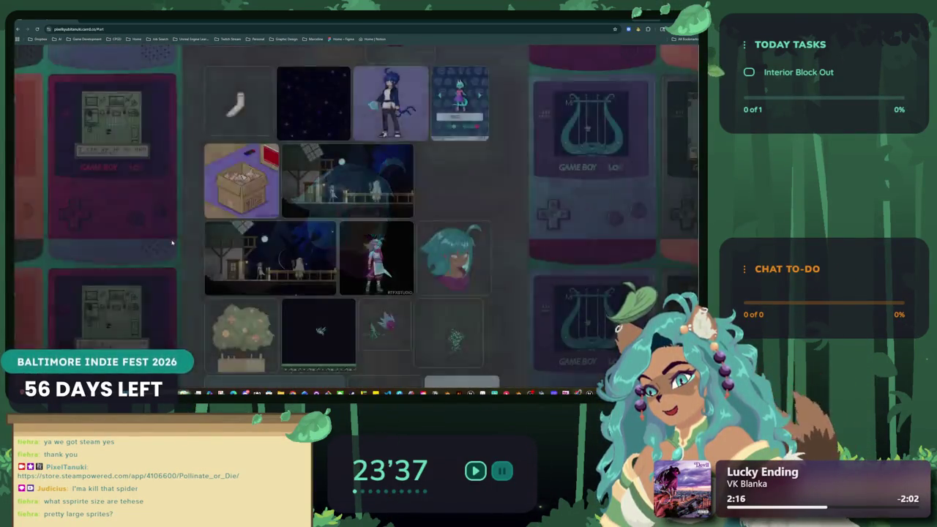
{"action": "left_click", "coordinate": [390, 268]}
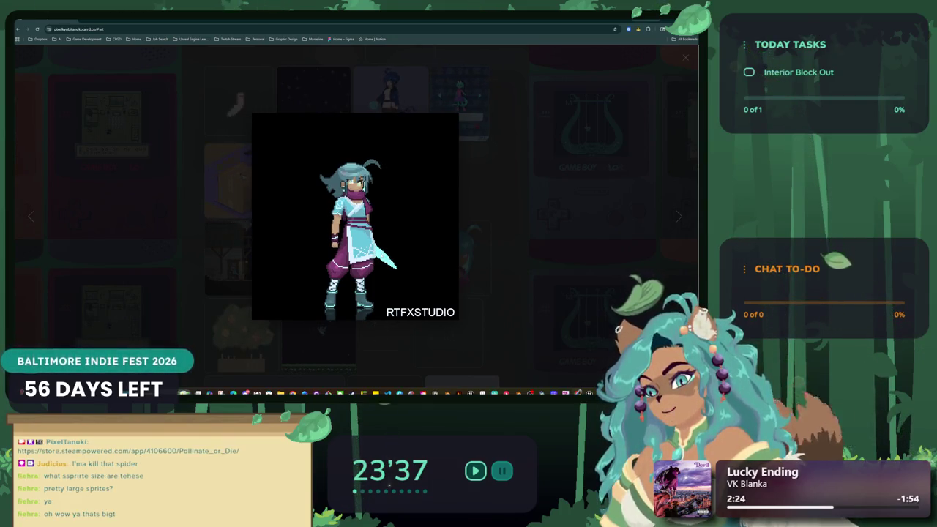
{"action": "left_click", "coordinate": [202, 221]}
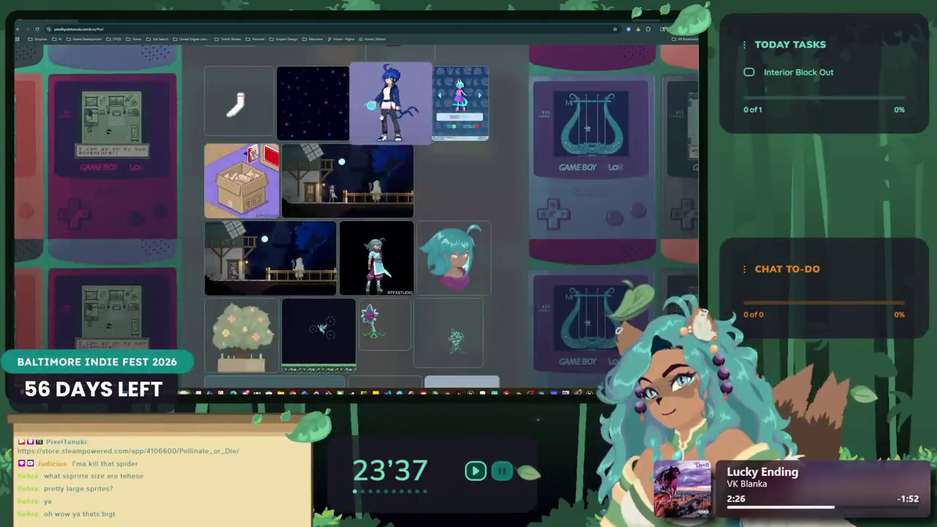
{"action": "left_click", "coordinate": [381, 113]}
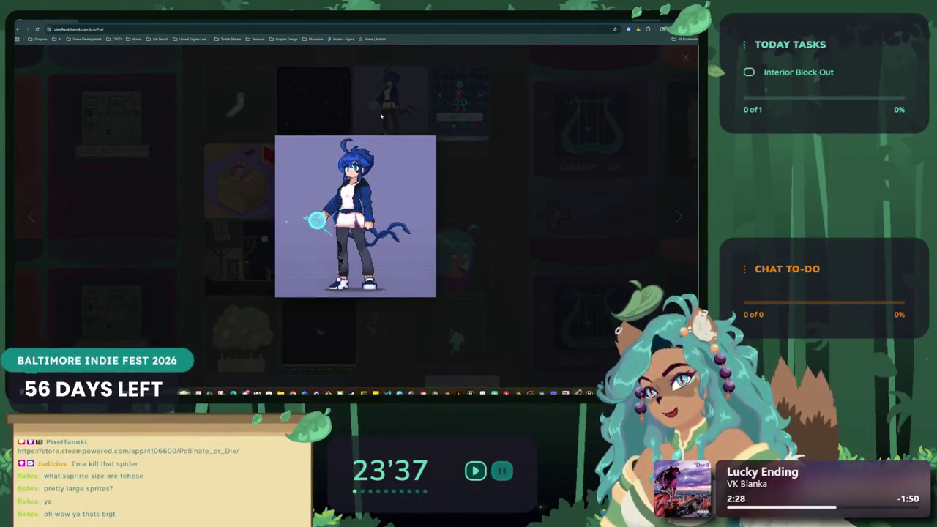
{"action": "left_click", "coordinate": [234, 167]}
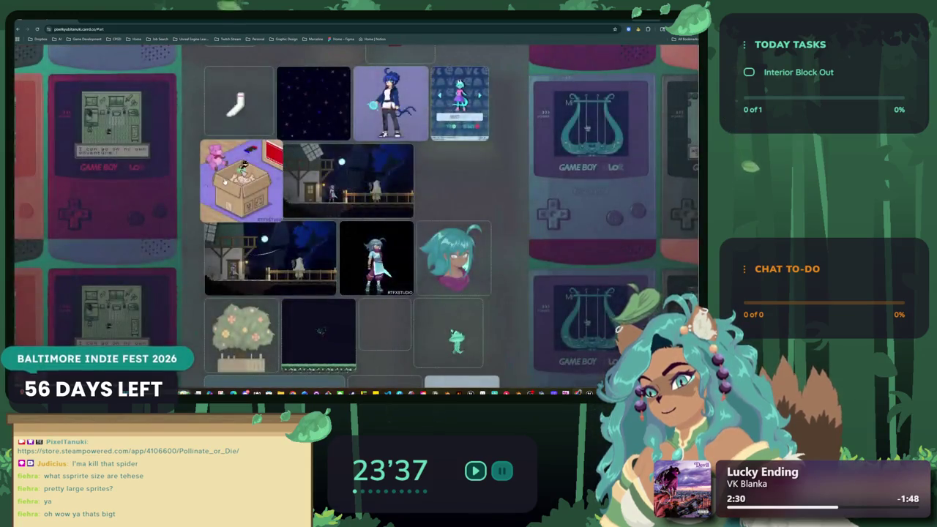
{"action": "left_click", "coordinate": [225, 181]}
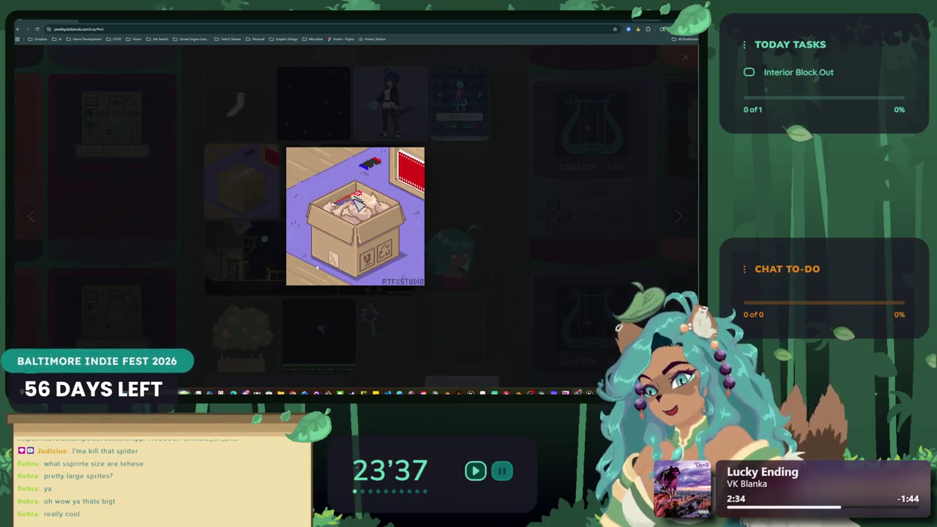
{"action": "left_click", "coordinate": [164, 254]}
- Flip through the flowering tree, night grass scene and pumpkin images enlarged
{"action": "left_click", "coordinate": [240, 330]}
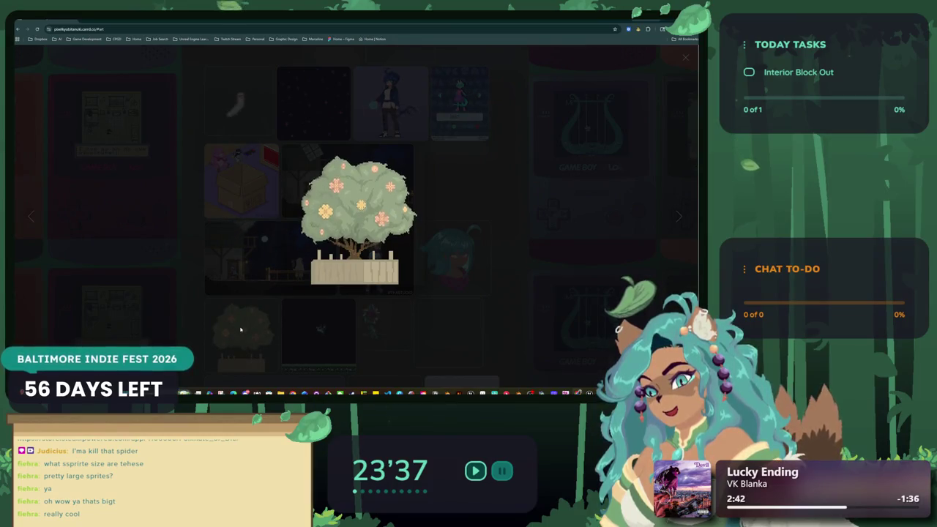
{"action": "left_click", "coordinate": [681, 216]}
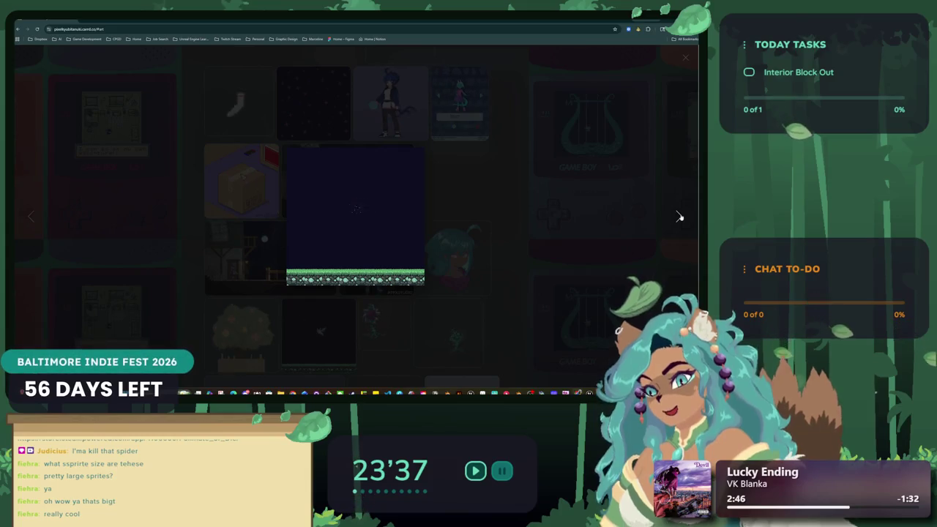
{"action": "left_click", "coordinate": [680, 216]}
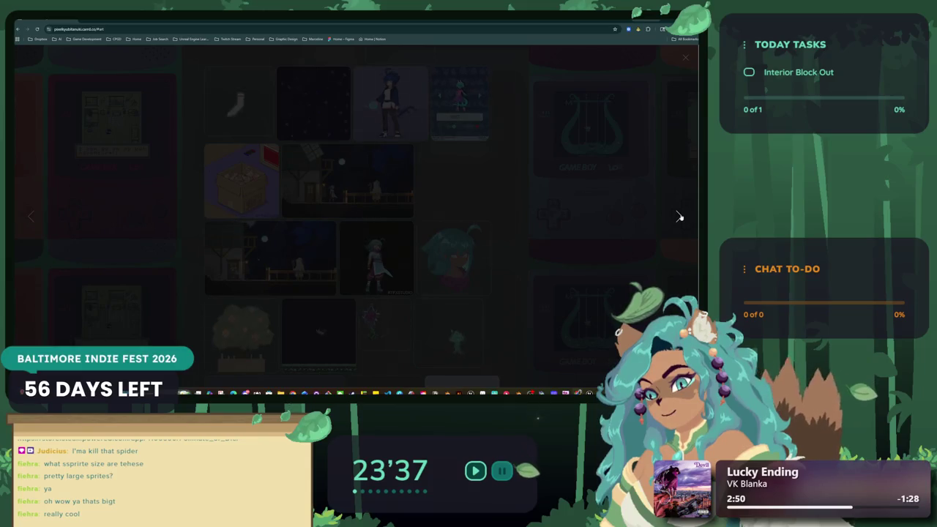
{"action": "left_click", "coordinate": [601, 157]}
- Scroll down through the Gameboy Constraints, Digital Art and Vector & Logos sections, enlarging the green wolf
{"action": "scroll", "coordinate": [295, 229], "scroll_direction": "down", "scroll_amount": 5}
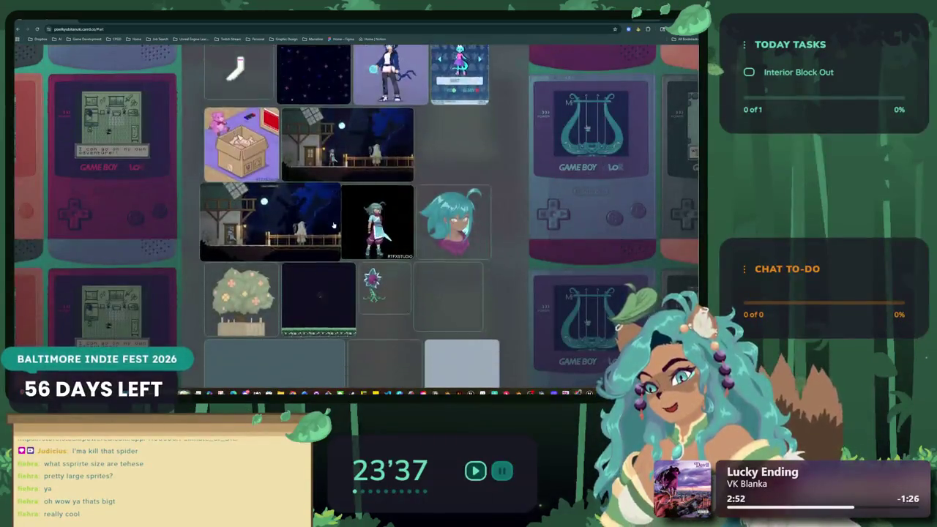
{"action": "scroll", "coordinate": [295, 229], "scroll_direction": "down", "scroll_amount": 2}
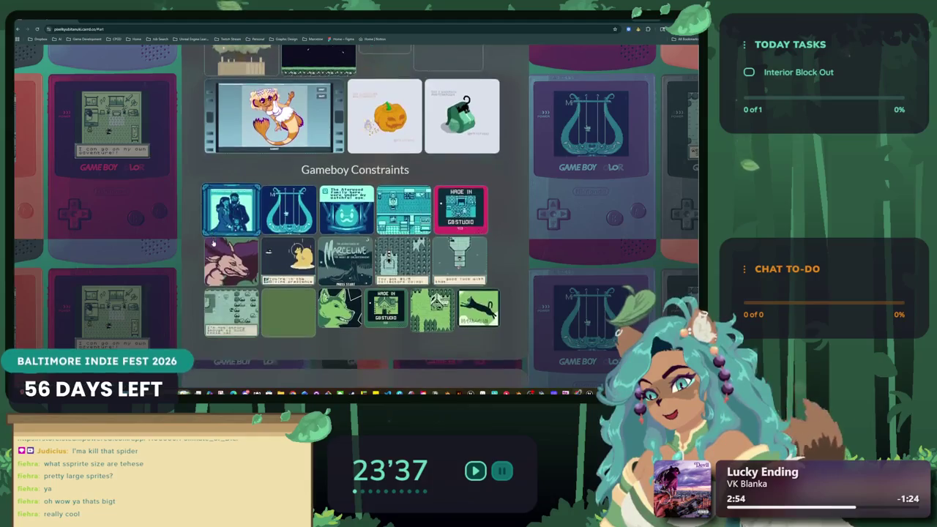
{"action": "scroll", "coordinate": [279, 229], "scroll_direction": "down", "scroll_amount": 1}
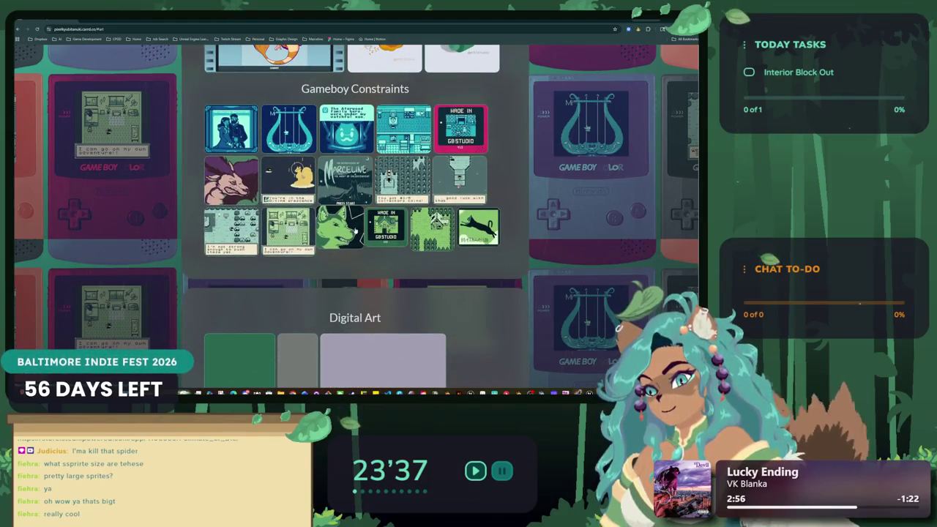
{"action": "left_click", "coordinate": [354, 230]}
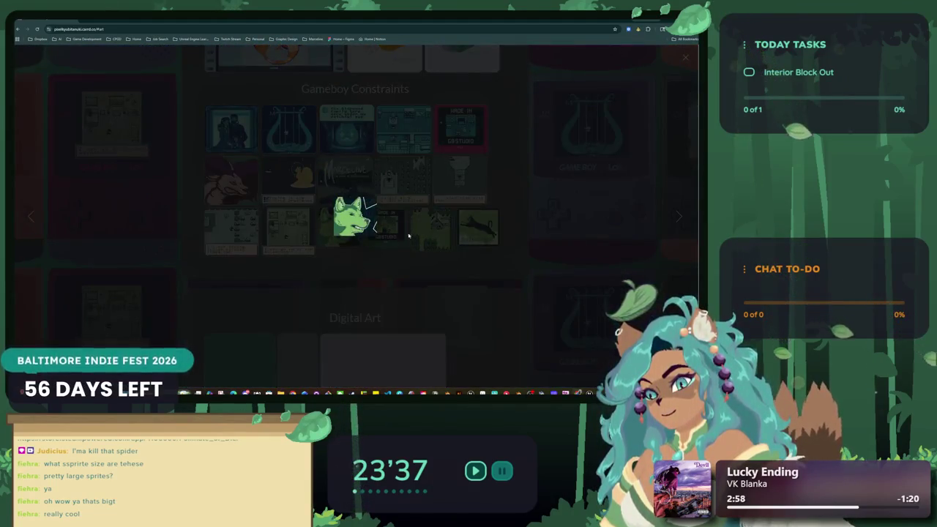
{"action": "scroll", "coordinate": [428, 238], "scroll_direction": "down", "scroll_amount": 2}
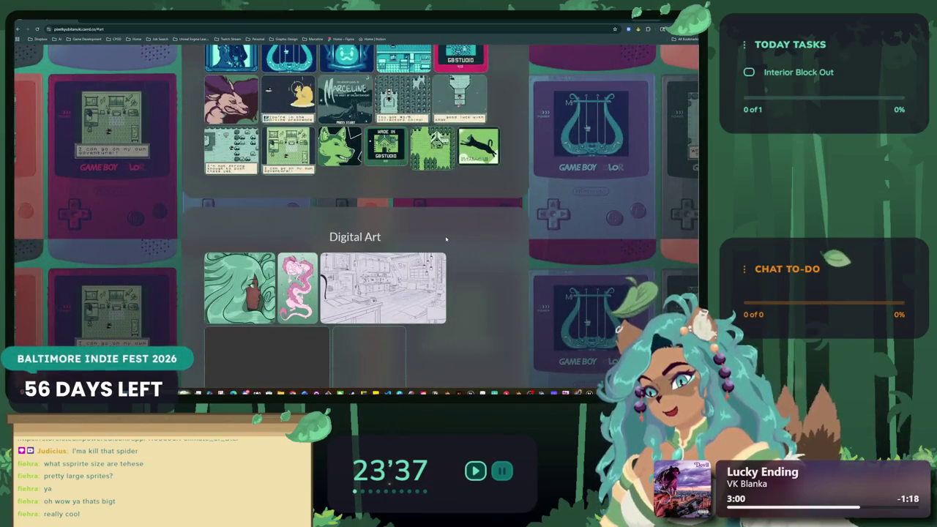
{"action": "scroll", "coordinate": [444, 237], "scroll_direction": "down", "scroll_amount": 3}
{"action": "scroll", "coordinate": [395, 212], "scroll_direction": "down", "scroll_amount": 2}
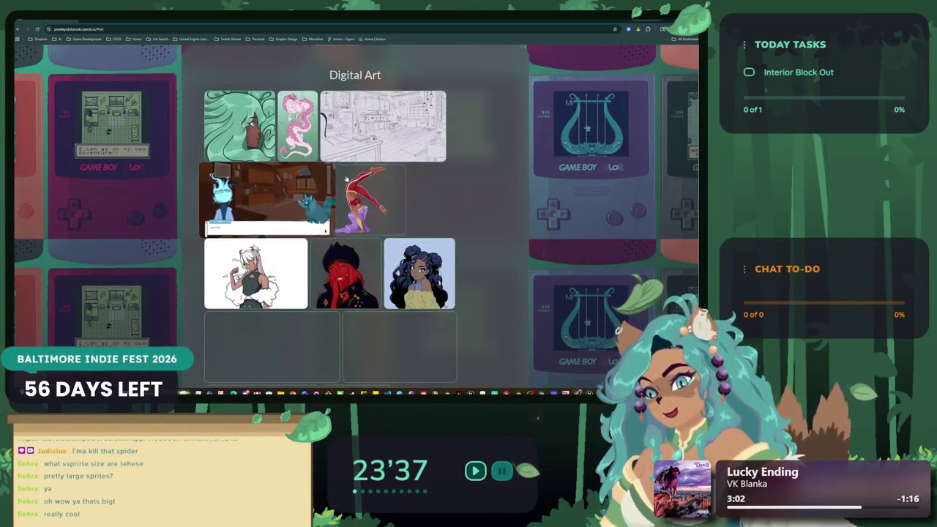
{"action": "scroll", "coordinate": [298, 261], "scroll_direction": "down", "scroll_amount": 4}
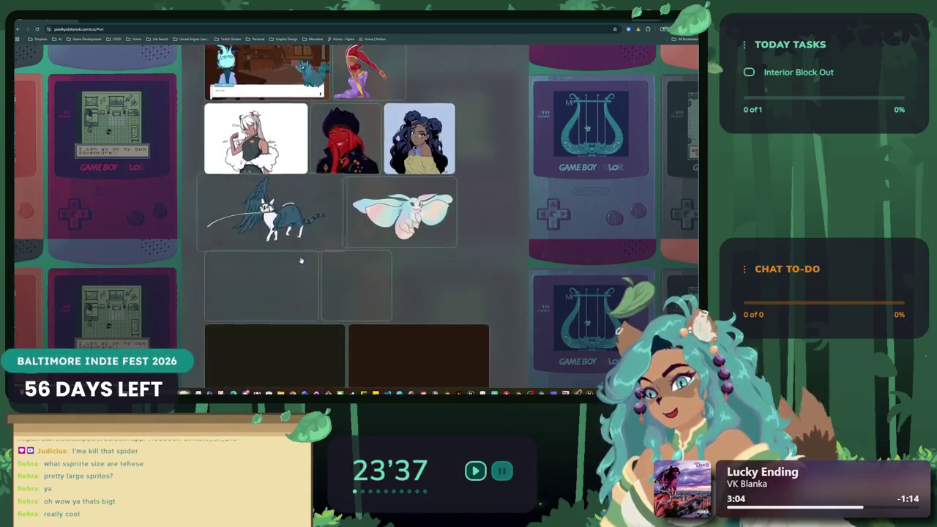
{"action": "scroll", "coordinate": [185, 249], "scroll_direction": "down", "scroll_amount": 12}
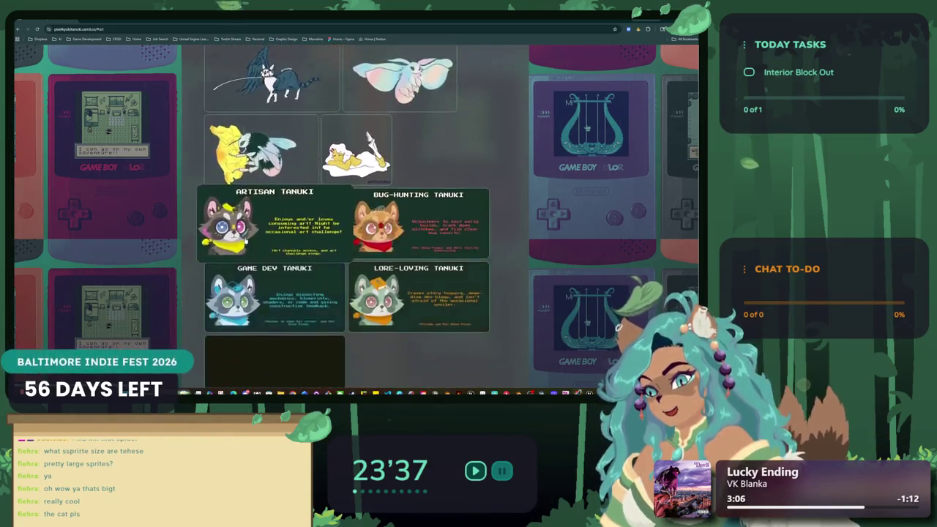
{"action": "scroll", "coordinate": [250, 240], "scroll_direction": "down", "scroll_amount": 9}
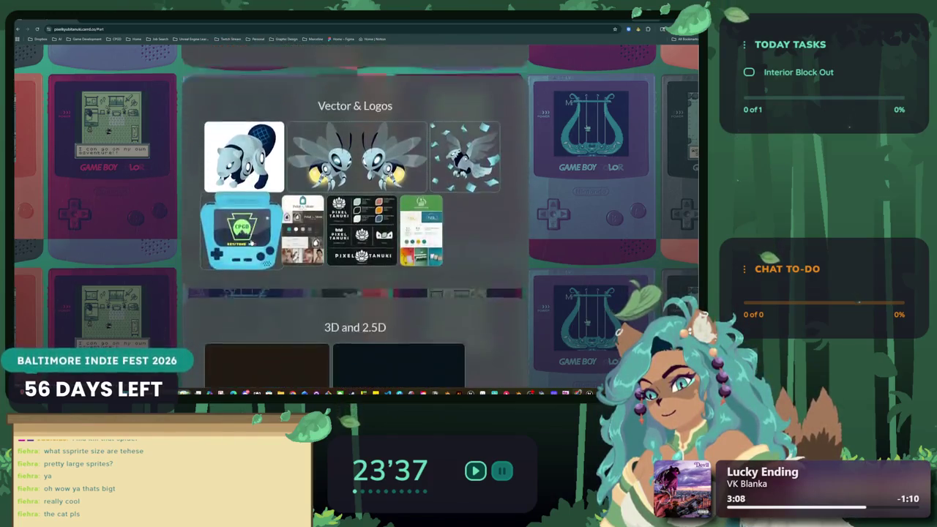
{"action": "scroll", "coordinate": [251, 241], "scroll_direction": "down", "scroll_amount": 3}
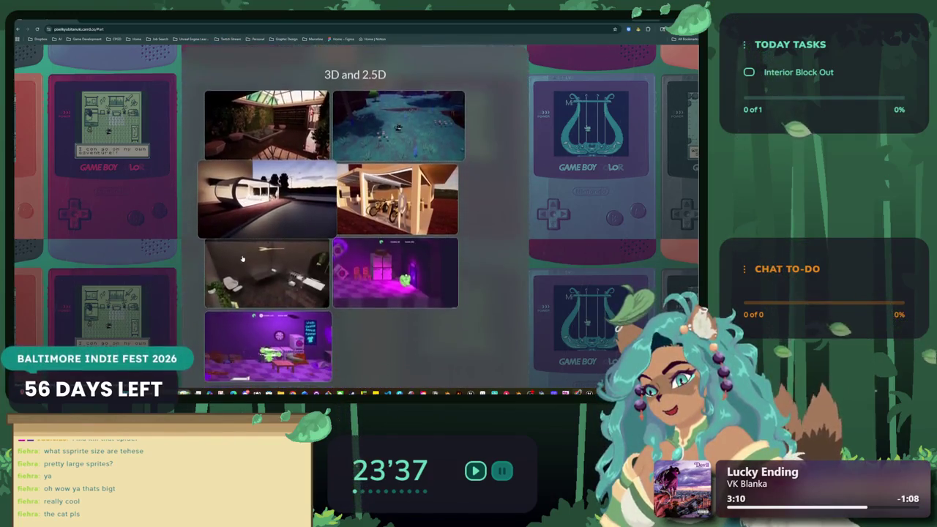
- View the purple laundry-room renders in the 3D section, then return to the Unreal Editor
{"action": "left_click", "coordinate": [263, 311]}
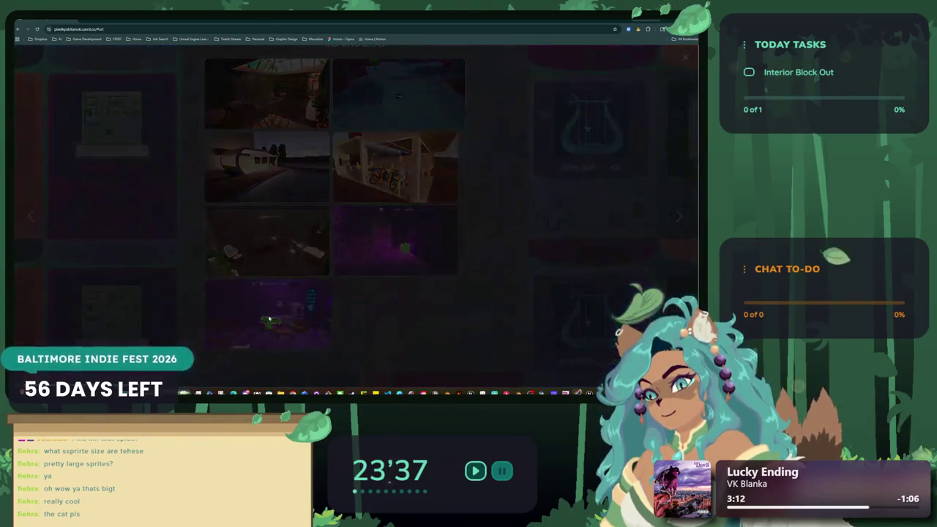
{"action": "left_click", "coordinate": [32, 217]}
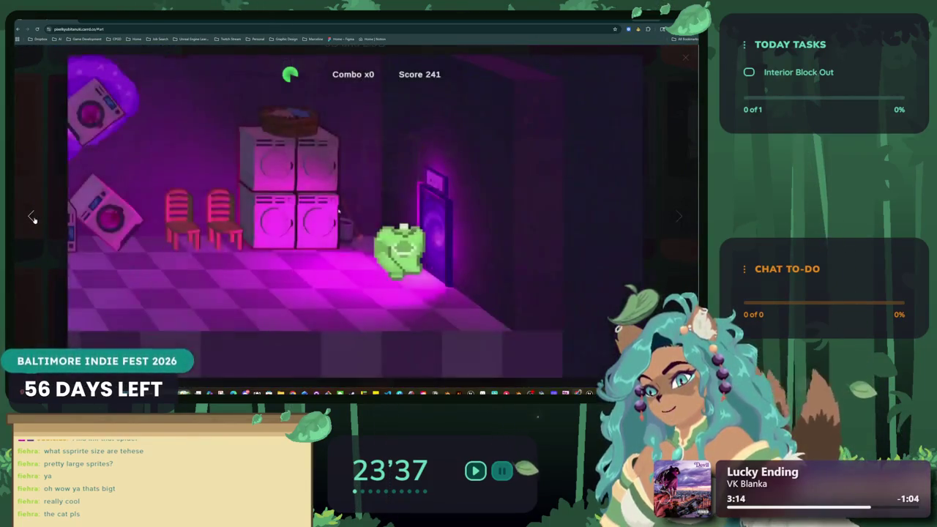
{"action": "key", "text": "alt+Tab"}
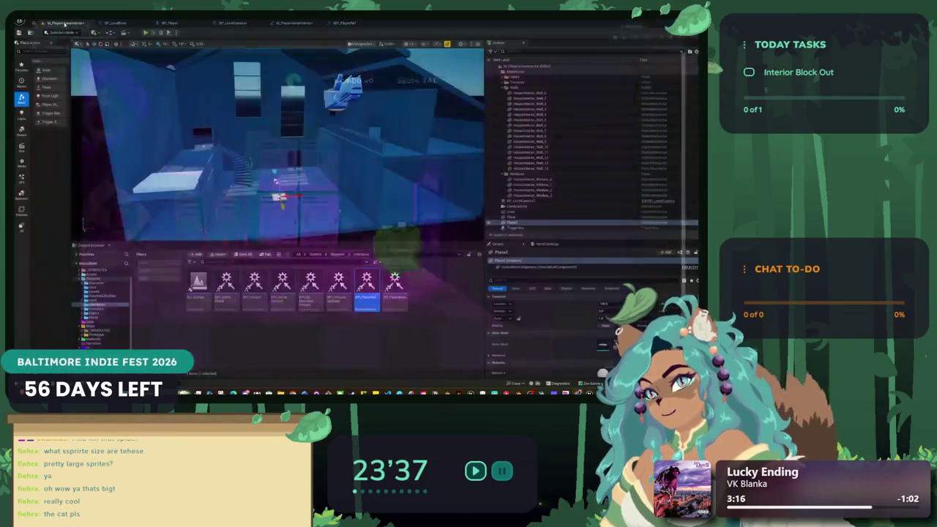
{"action": "left_click_drag", "start_coordinate": [298, 166], "coordinate": [312, 172]}
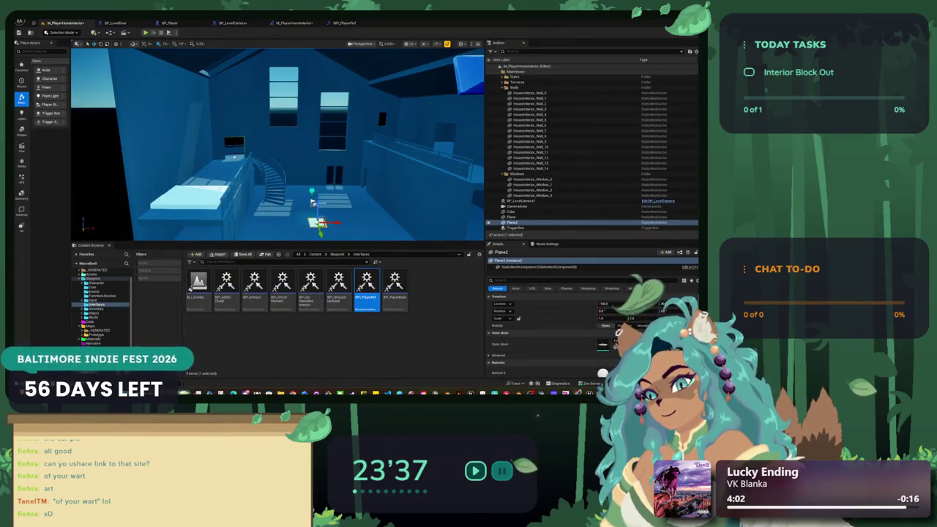
{"action": "key", "text": "super+d"}
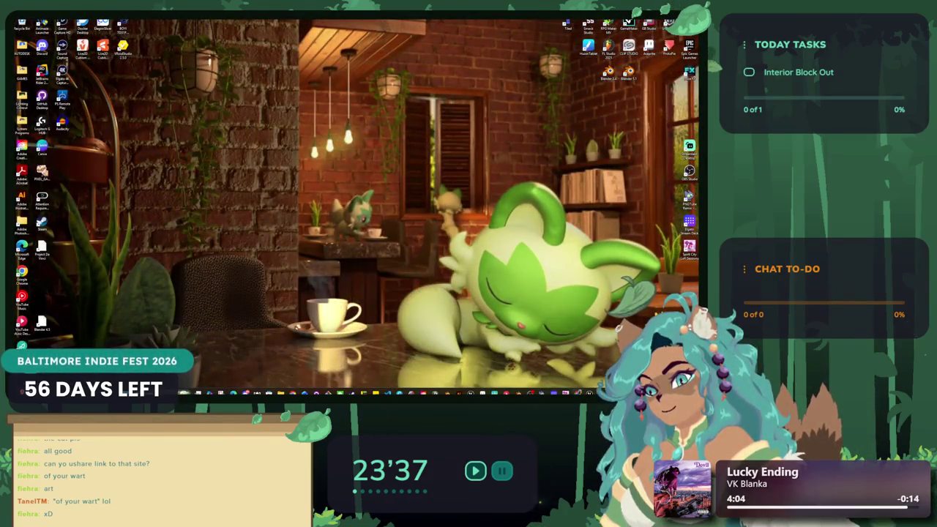
{"action": "key", "text": "alt+Tab"}
{"action": "key", "text": "alt+Tab"}
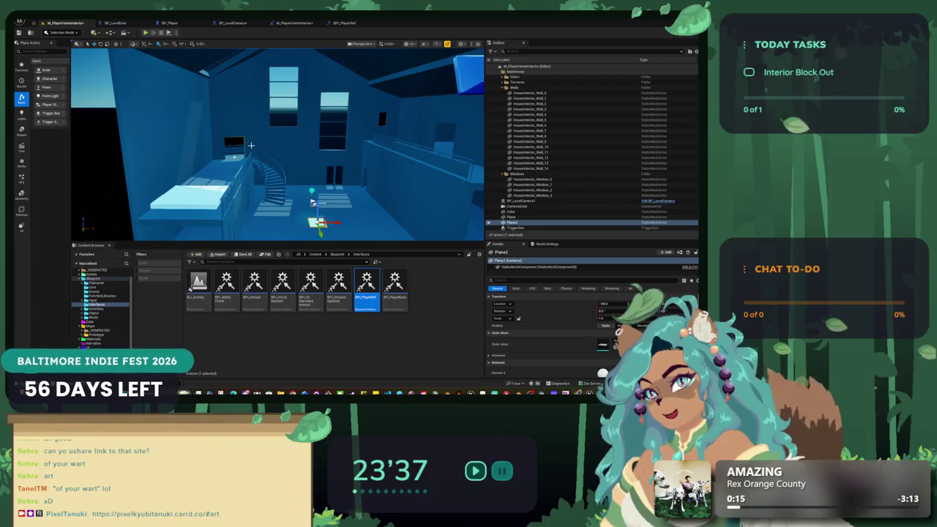
- Inspect BP_LevelCamera's Cast To BP_Player and Print String nodes, then go back to the level to play
{"action": "left_click_drag", "start_coordinate": [250, 146], "coordinate": [300, 148]}
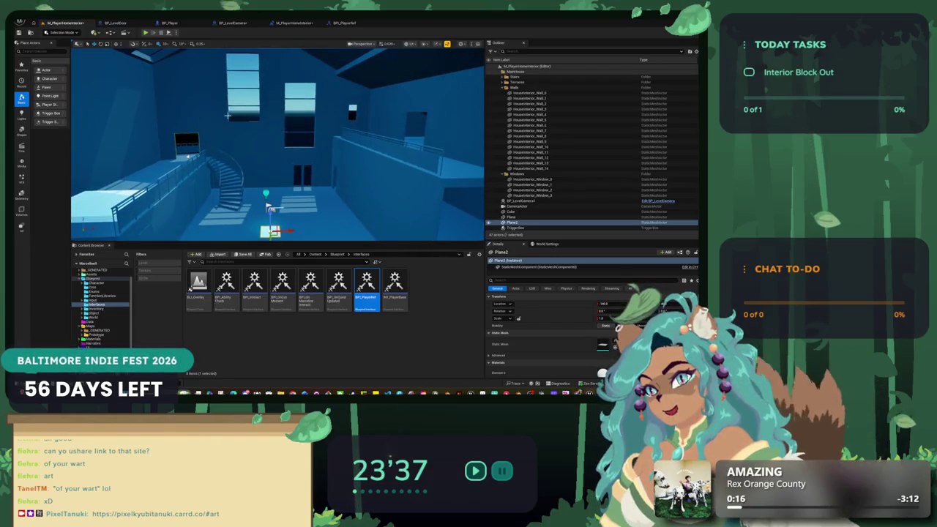
{"action": "left_click", "coordinate": [233, 23]}
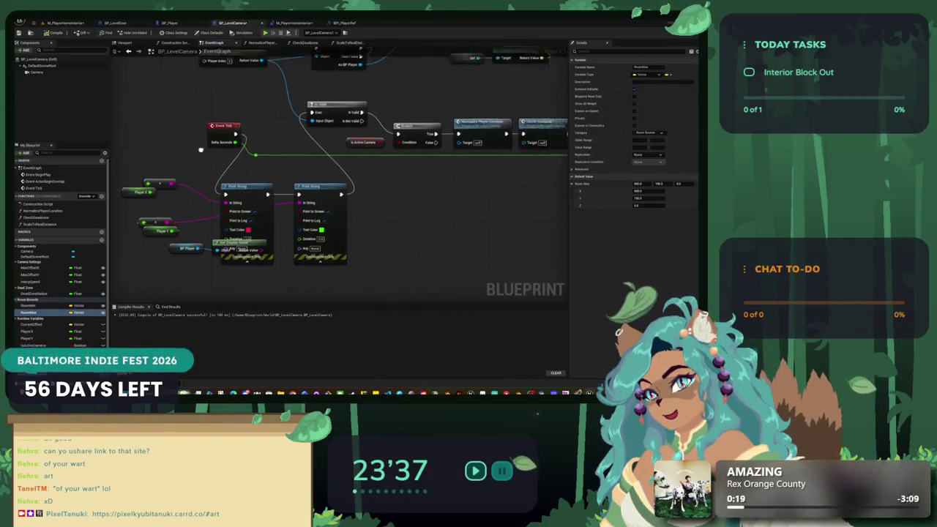
{"action": "mouse_move", "coordinate": [201, 149]}
{"action": "left_mouse_down"}
{"action": "mouse_move", "coordinate": [175, 167]}
{"action": "mouse_move", "coordinate": [236, 159]}
{"action": "left_mouse_up"}
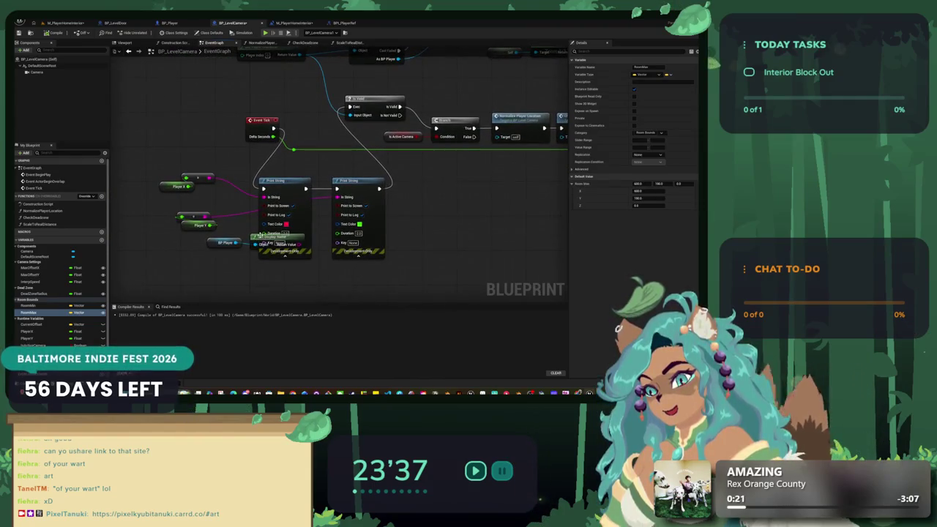
{"action": "mouse_move", "coordinate": [187, 253]}
{"action": "left_mouse_down"}
{"action": "mouse_move", "coordinate": [315, 157]}
{"action": "mouse_move", "coordinate": [301, 220]}
{"action": "left_mouse_up"}
{"action": "left_click", "coordinate": [314, 241]}
{"action": "mouse_move", "coordinate": [300, 183]}
{"action": "left_mouse_down"}
{"action": "mouse_move", "coordinate": [319, 199]}
{"action": "mouse_move", "coordinate": [307, 216]}
{"action": "mouse_move", "coordinate": [257, 182]}
{"action": "mouse_move", "coordinate": [356, 83]}
{"action": "left_mouse_up"}
{"action": "left_click_drag", "start_coordinate": [267, 230], "coordinate": [267, 175]}
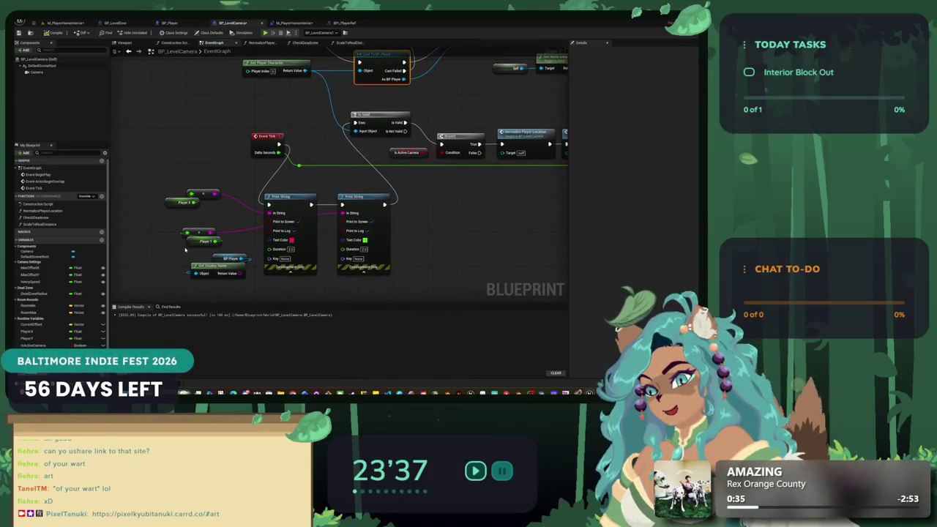
{"action": "left_click", "coordinate": [59, 22]}
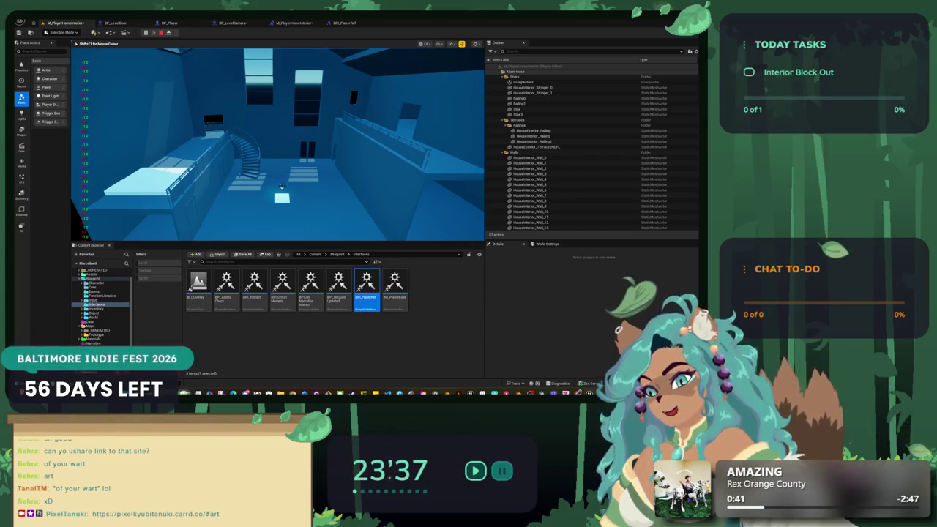
- Walk the character between the glowing block and the stairs with WASD, then stop the session
{"action": "key", "text": "s"}
{"action": "key", "text": "a"}
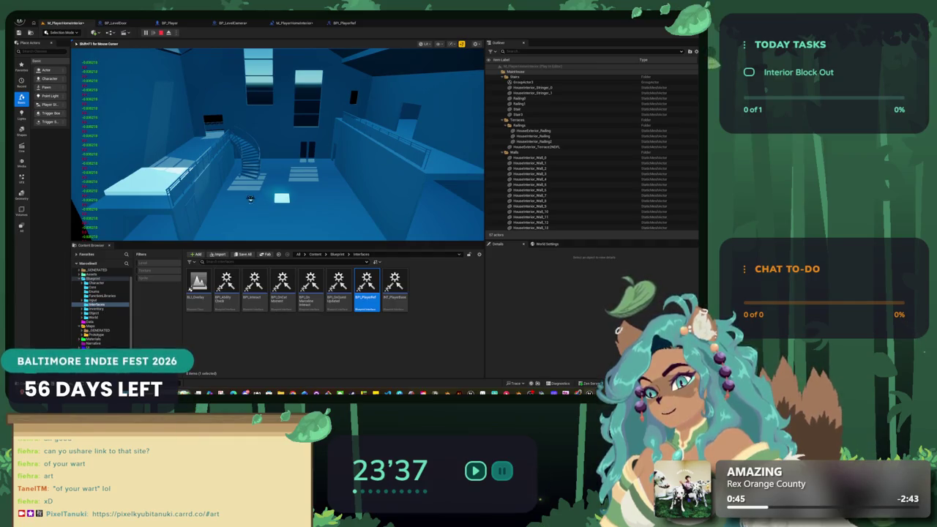
{"action": "key", "text": "a"}
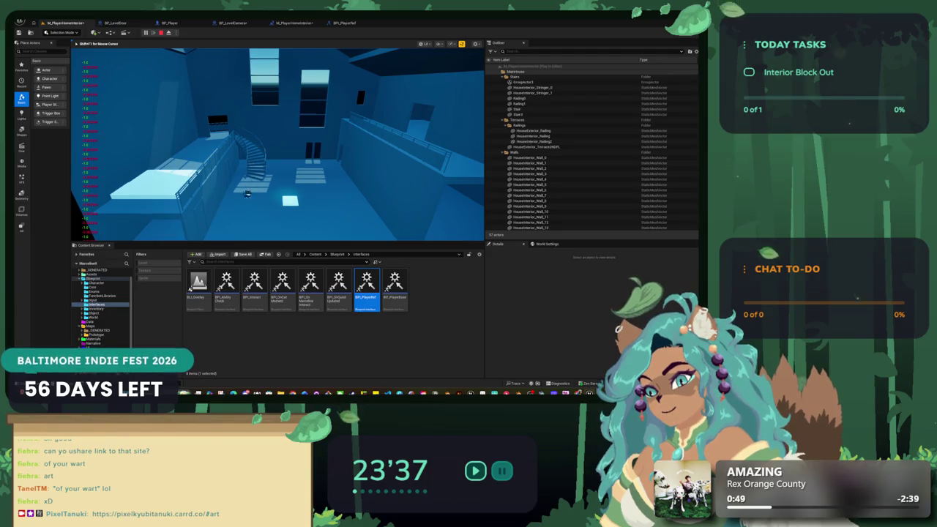
{"action": "key", "text": "w"}
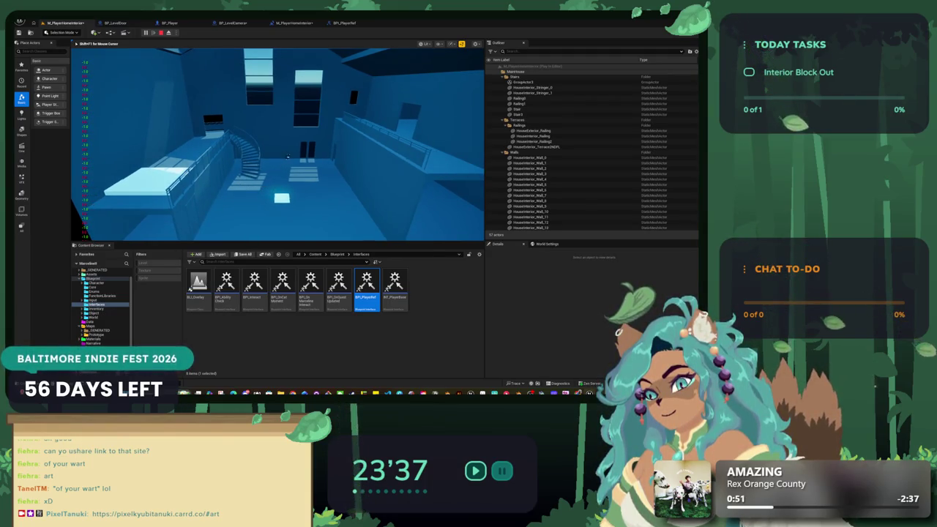
{"action": "key", "text": "s"}
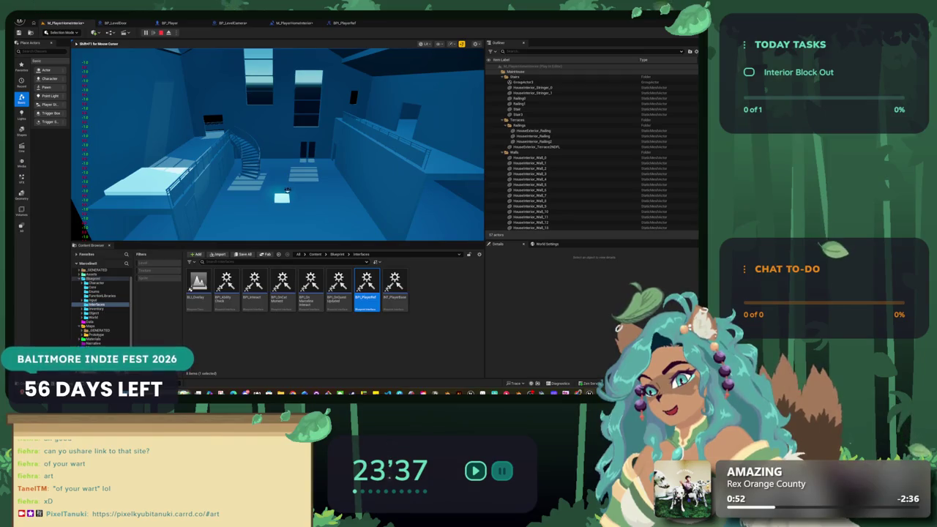
{"action": "key", "text": "w"}
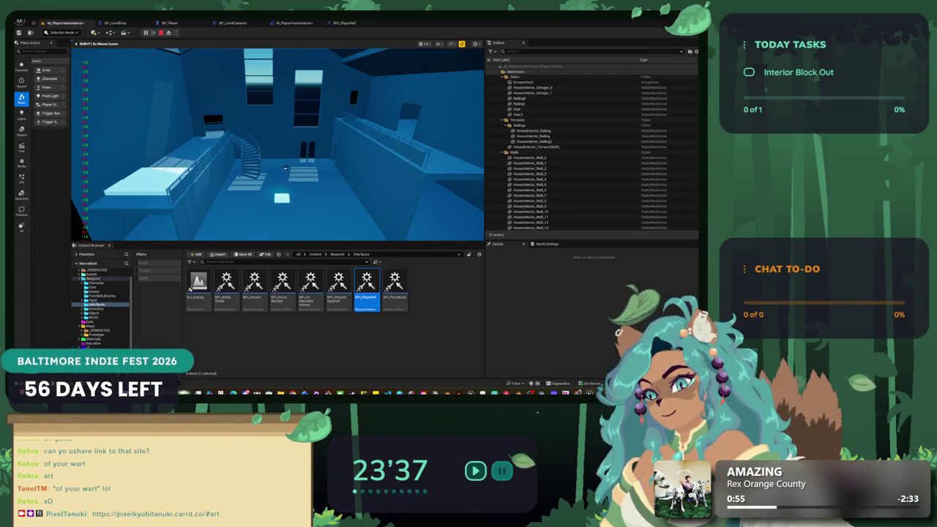
{"action": "key", "text": "Escape"}
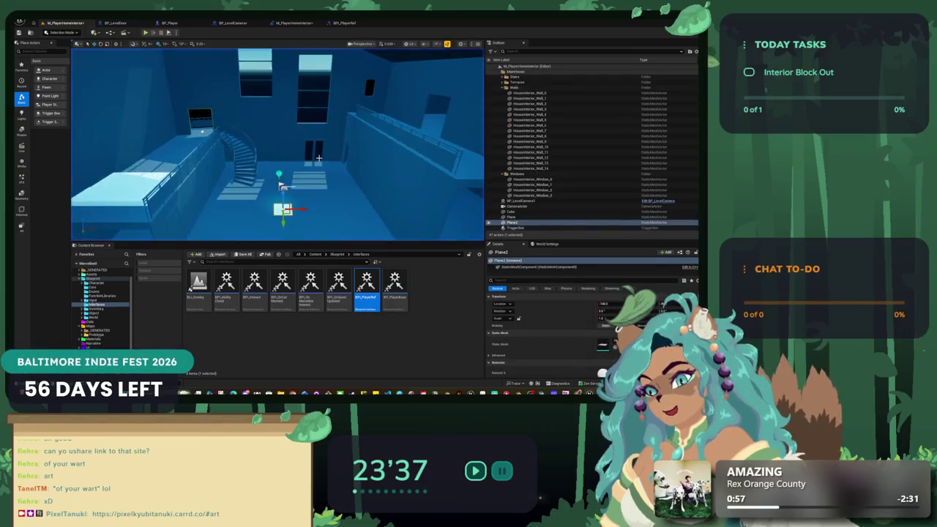
- Lift Plane2 up against the upper blue wall, focus on it, and orbit to check placement
{"action": "left_click_drag", "start_coordinate": [278, 146], "coordinate": [157, 172]}
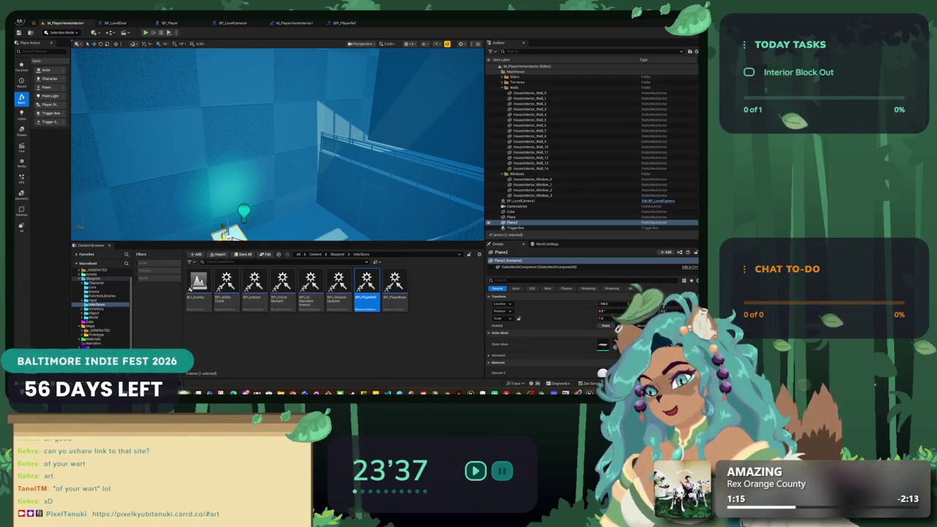
{"action": "left_click_drag", "start_coordinate": [227, 231], "coordinate": [370, 103]}
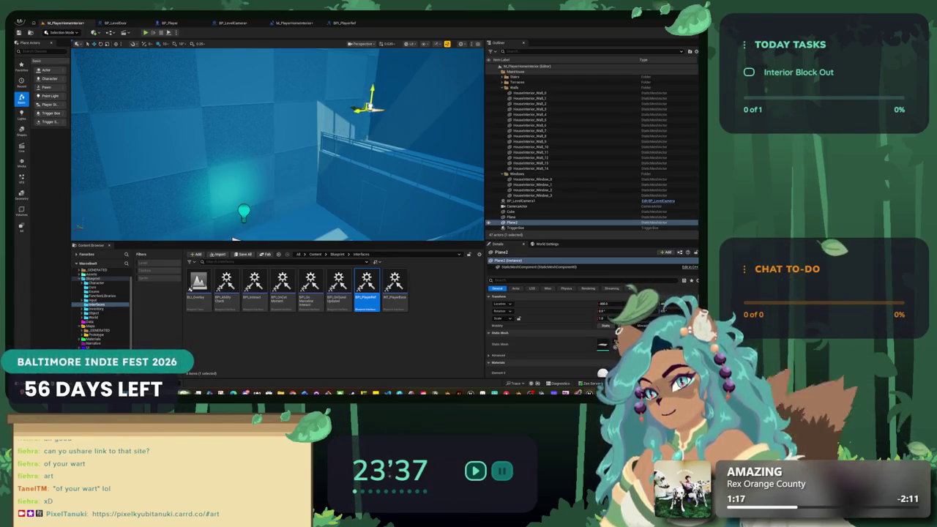
{"action": "key", "text": "f"}
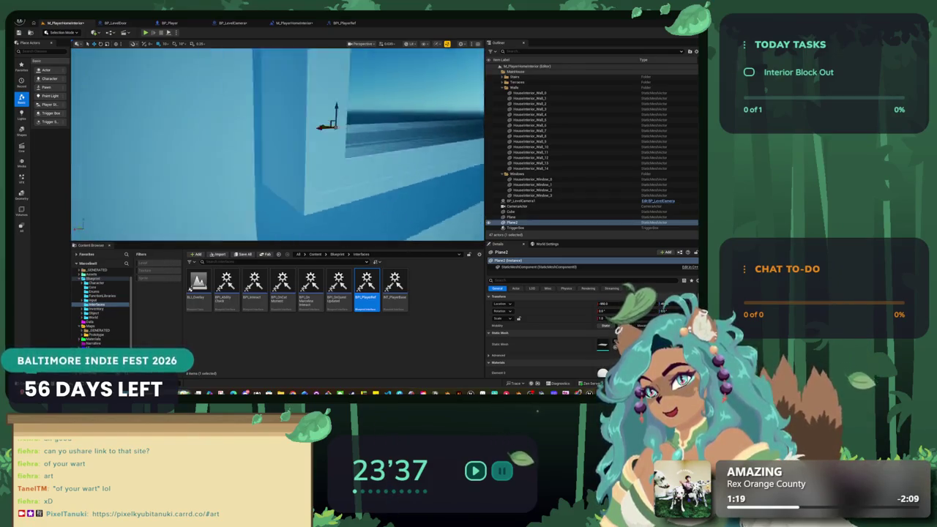
{"action": "left_click_drag", "start_coordinate": [327, 125], "coordinate": [289, 154]}
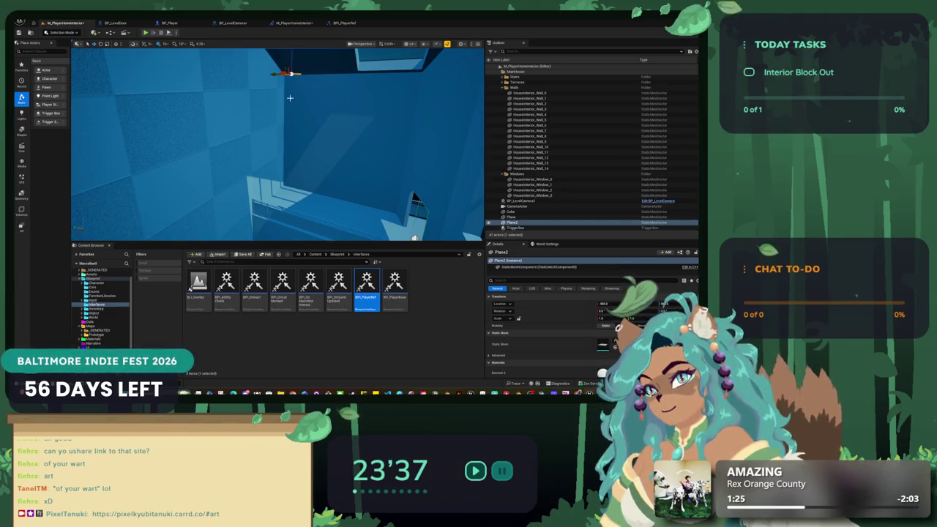
{"action": "mouse_move", "coordinate": [290, 98]}
{"action": "left_mouse_down"}
{"action": "mouse_move", "coordinate": [295, 89]}
{"action": "mouse_move", "coordinate": [313, 125]}
{"action": "mouse_move", "coordinate": [287, 119]}
{"action": "mouse_move", "coordinate": [296, 109]}
{"action": "mouse_move", "coordinate": [293, 121]}
{"action": "mouse_move", "coordinate": [307, 123]}
{"action": "mouse_move", "coordinate": [287, 131]}
{"action": "mouse_move", "coordinate": [277, 119]}
{"action": "mouse_move", "coordinate": [270, 137]}
{"action": "left_mouse_up"}
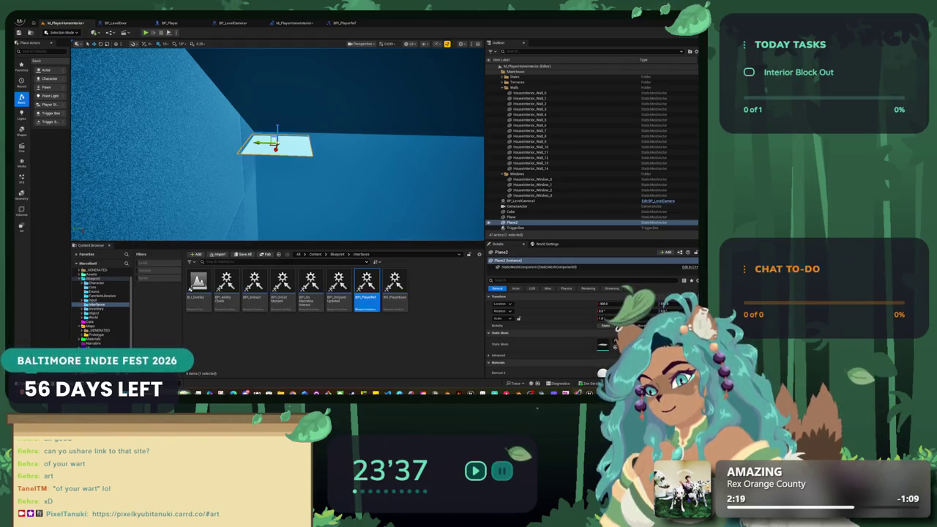
{"action": "mouse_move", "coordinate": [278, 147]}
{"action": "left_mouse_down"}
{"action": "mouse_move", "coordinate": [306, 234]}
{"action": "mouse_move", "coordinate": [251, 156]}
{"action": "left_mouse_up"}
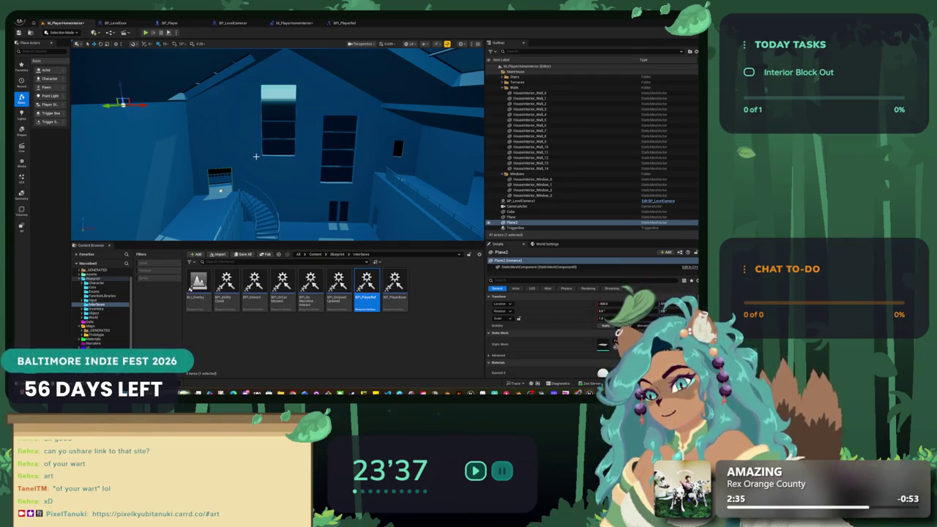
- Drag Plane2 across to the right-hand wall, lift it higher and shift it back beside the windows
{"action": "key", "text": "w"}
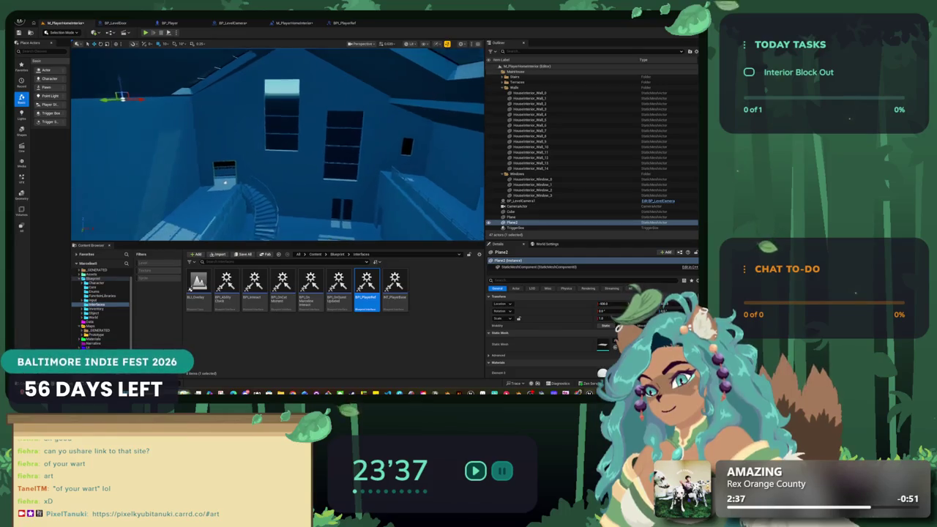
{"action": "key", "text": "f"}
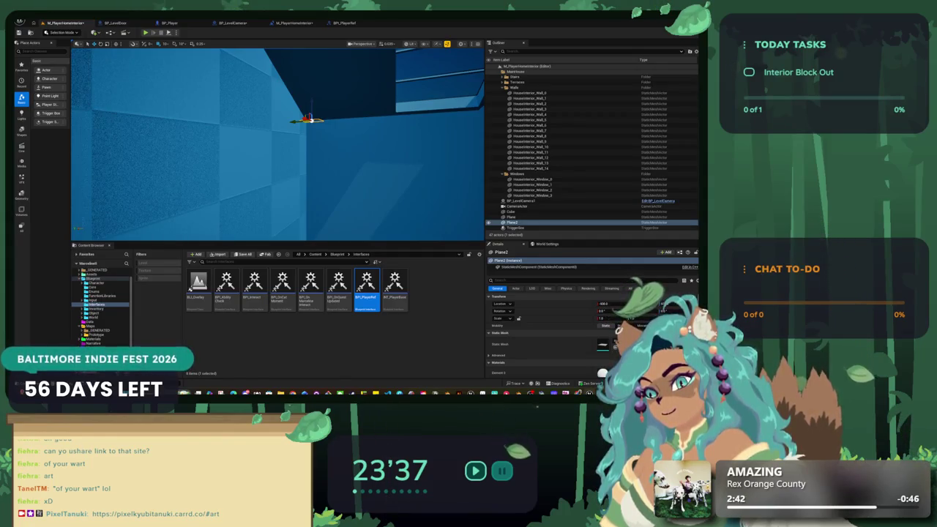
{"action": "key", "text": "s"}
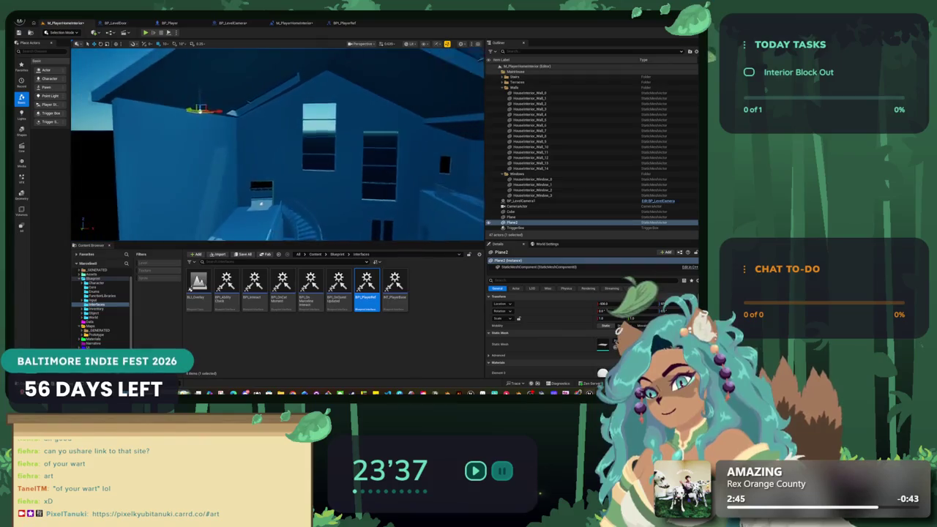
{"action": "scroll", "coordinate": [256, 155], "scroll_direction": "up", "scroll_amount": 5}
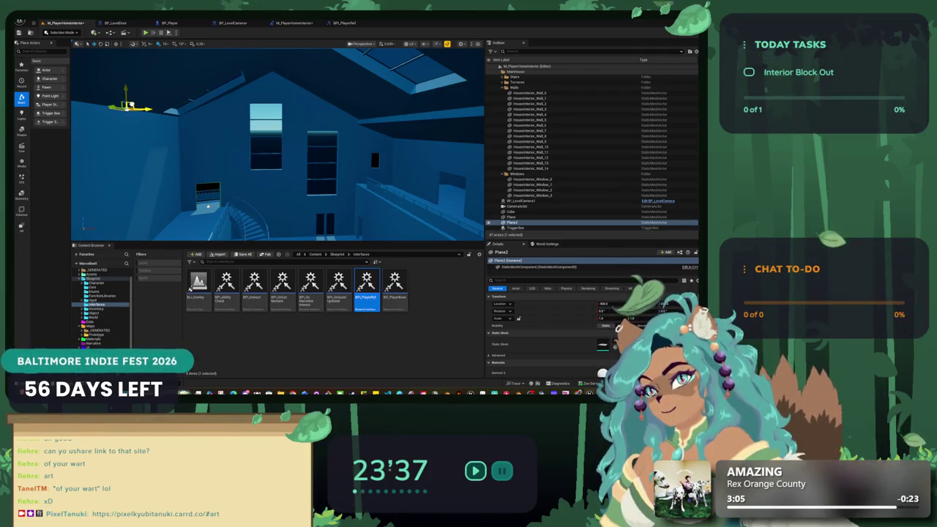
{"action": "left_click_drag", "start_coordinate": [129, 106], "coordinate": [401, 129]}
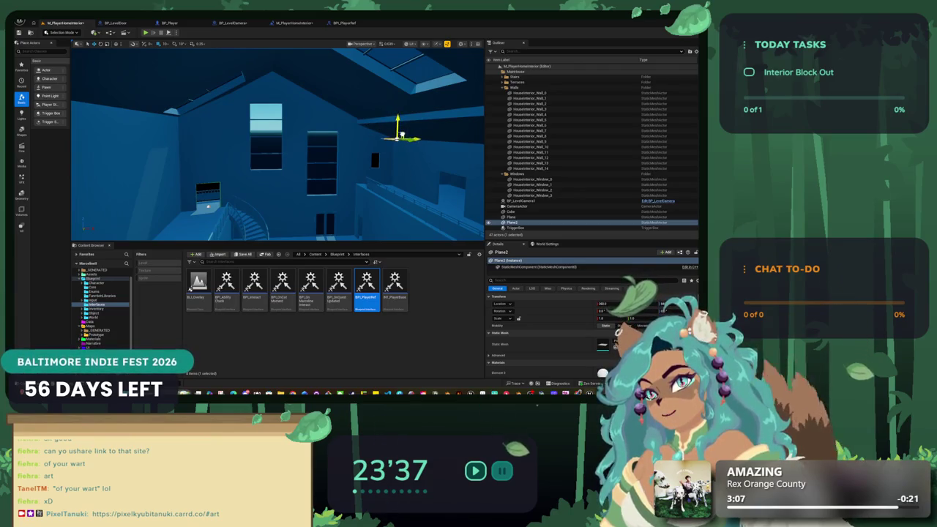
{"action": "mouse_move", "coordinate": [351, 142]}
{"action": "left_mouse_down"}
{"action": "mouse_move", "coordinate": [388, 163]}
{"action": "mouse_move", "coordinate": [145, 162]}
{"action": "left_mouse_up"}
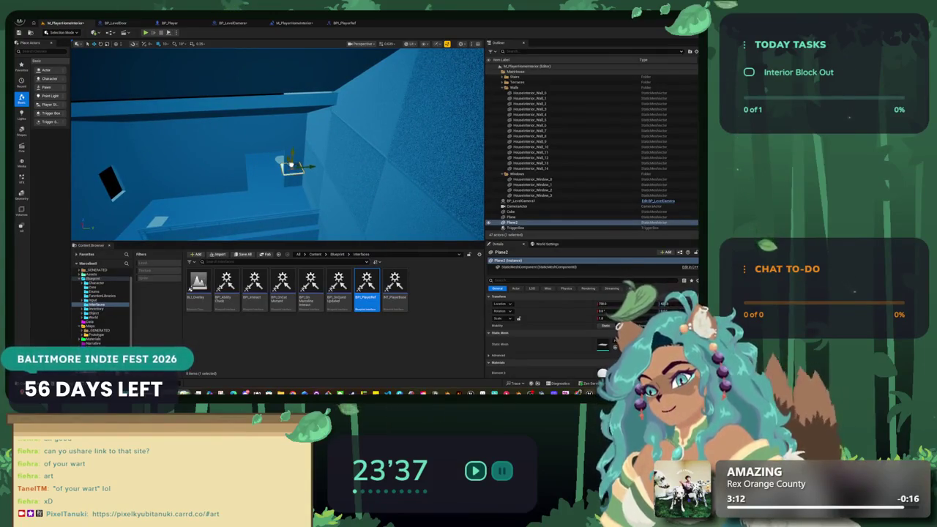
{"action": "mouse_move", "coordinate": [291, 163]}
{"action": "left_mouse_down"}
{"action": "mouse_move", "coordinate": [298, 133]}
{"action": "mouse_move", "coordinate": [184, 144]}
{"action": "mouse_move", "coordinate": [125, 136]}
{"action": "mouse_move", "coordinate": [146, 130]}
{"action": "mouse_move", "coordinate": [136, 126]}
{"action": "left_mouse_up"}
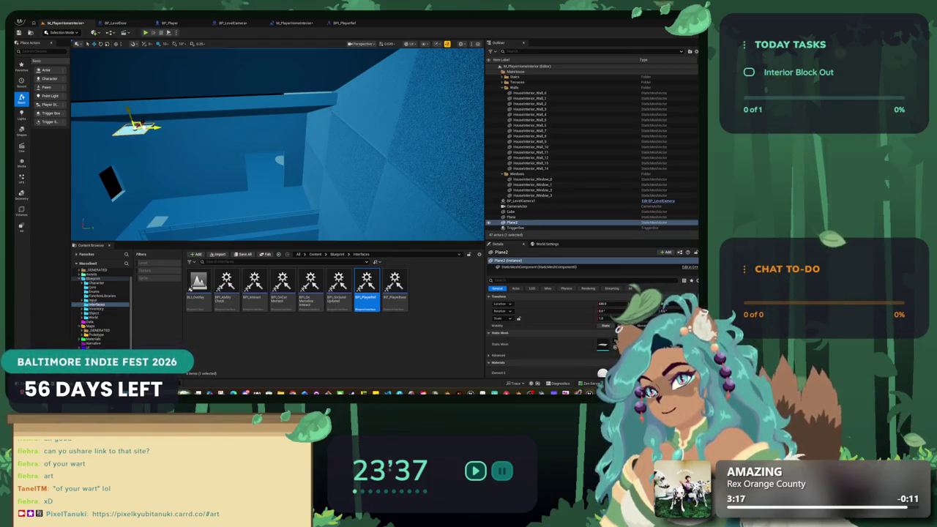
{"action": "key", "text": "f"}
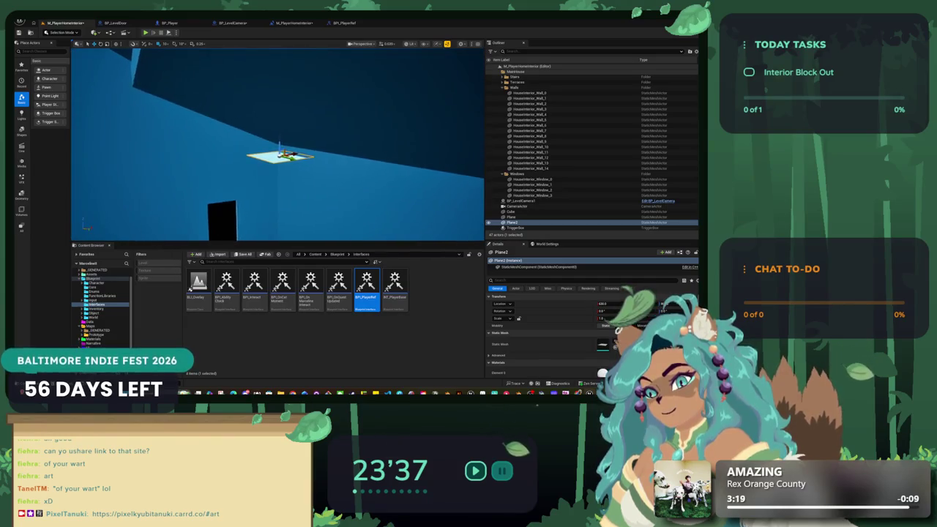
{"action": "mouse_move", "coordinate": [272, 155]}
{"action": "left_mouse_down"}
{"action": "mouse_move", "coordinate": [249, 143]}
{"action": "mouse_move", "coordinate": [271, 166]}
{"action": "mouse_move", "coordinate": [291, 171]}
{"action": "left_mouse_up"}
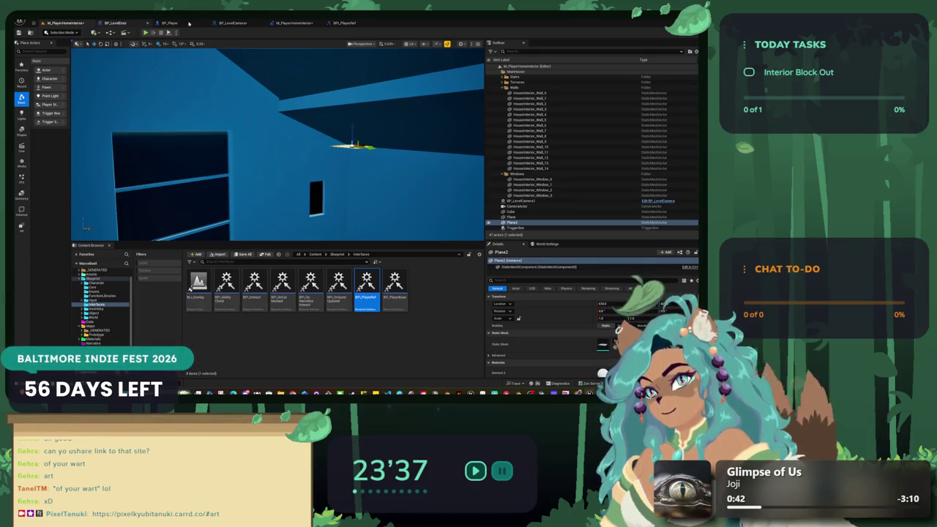
- Open the NormalizePlayerLocation function graph from the BP_LevelCamera event graph
{"action": "left_click", "coordinate": [244, 24]}
{"action": "left_click_drag", "start_coordinate": [227, 126], "coordinate": [218, 151]}
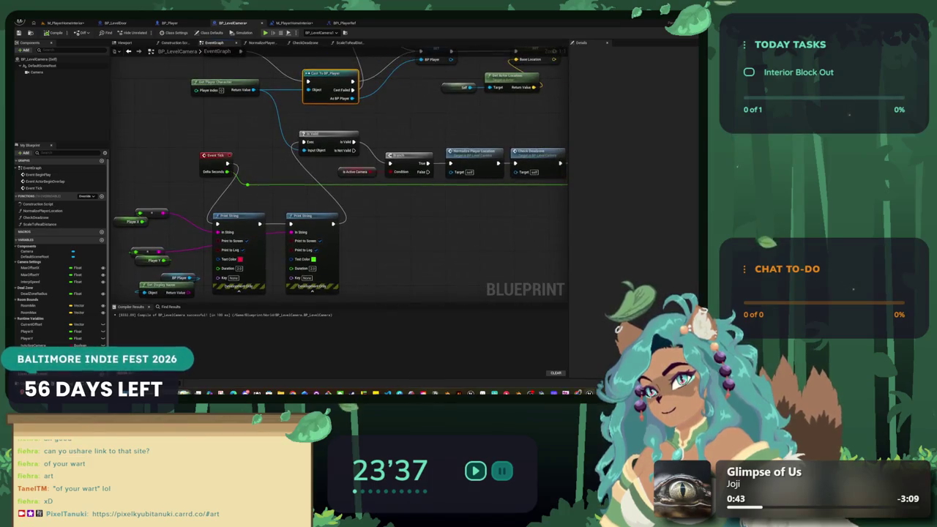
{"action": "scroll", "coordinate": [301, 185], "scroll_direction": "down", "scroll_amount": 2}
{"action": "scroll", "coordinate": [302, 185], "scroll_direction": "down", "scroll_amount": 3}
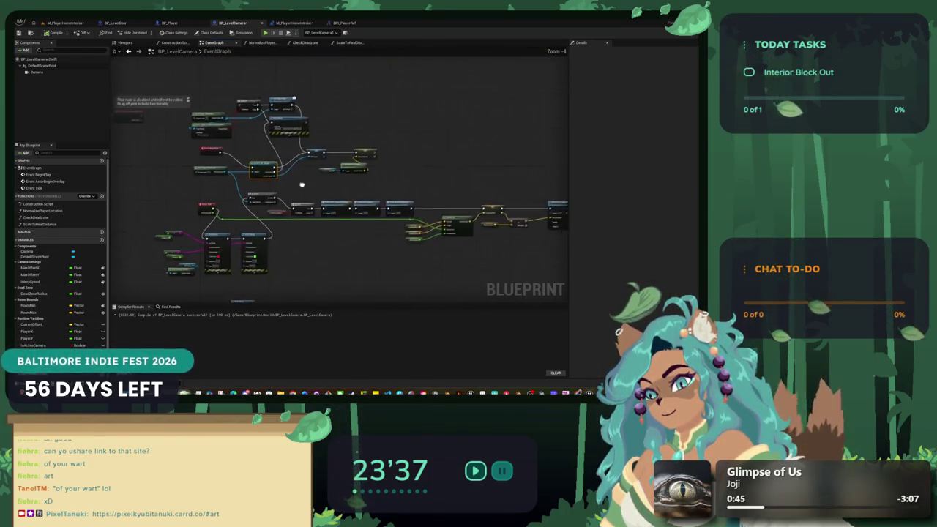
{"action": "left_click_drag", "start_coordinate": [301, 185], "coordinate": [289, 156]}
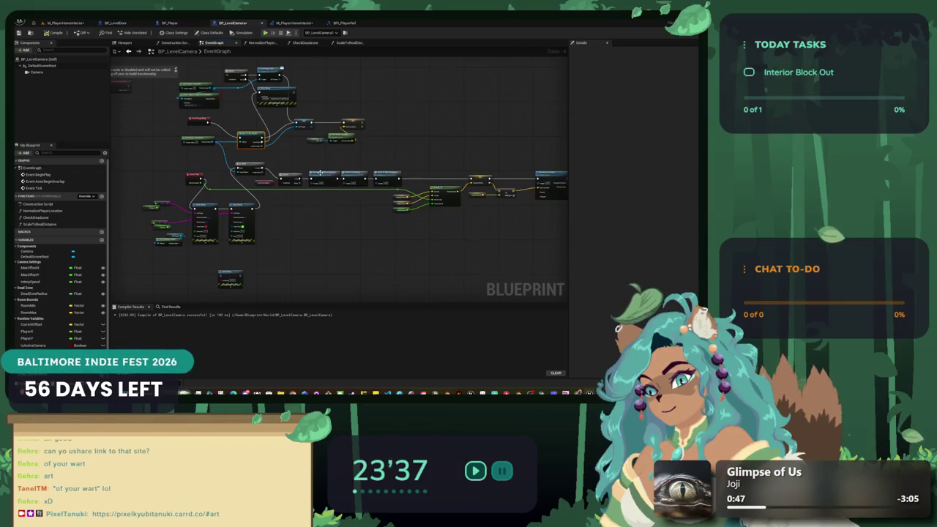
{"action": "double_click", "coordinate": [320, 174]}
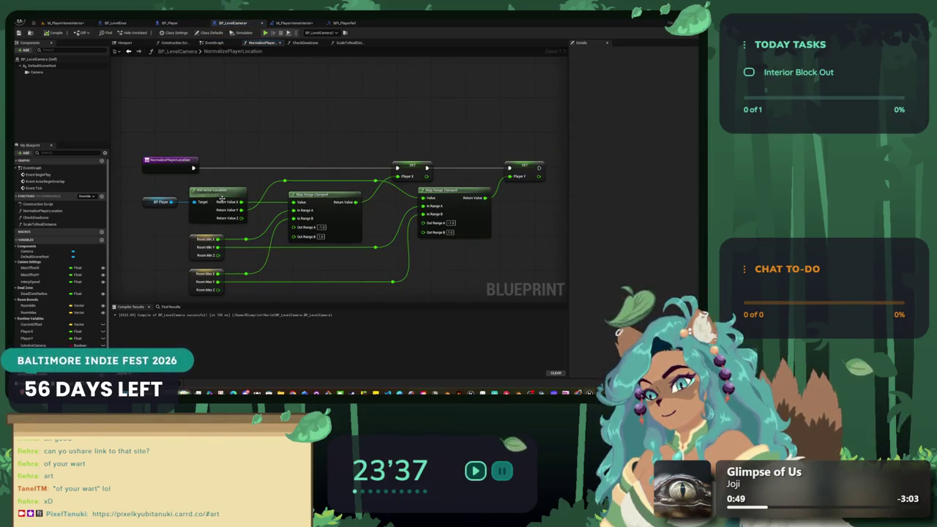
{"action": "scroll", "coordinate": [44, 249], "scroll_direction": "down", "scroll_amount": 1}
- Inspect the RoomMin defaults and Room Min Y field, then show RoomMax defaults 600, 150, 0
{"action": "left_click", "coordinate": [51, 298]}
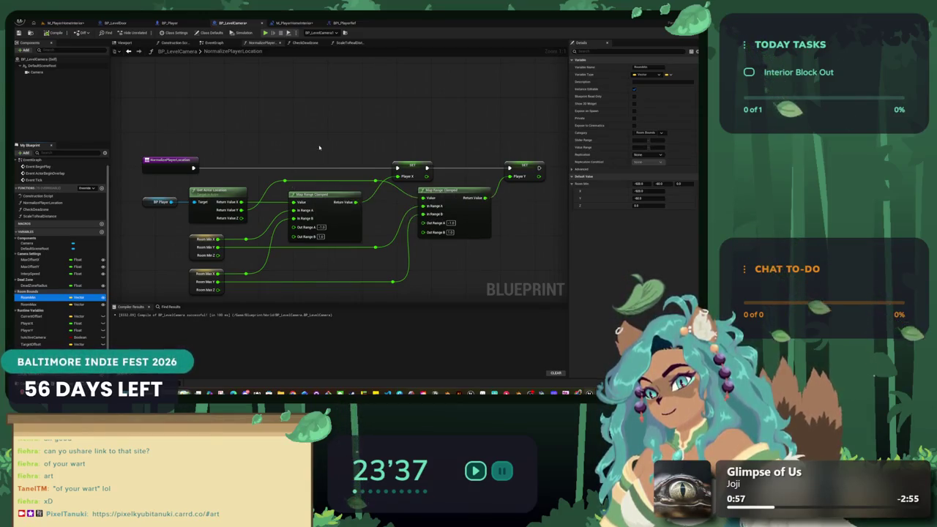
{"action": "left_click_drag", "start_coordinate": [319, 148], "coordinate": [340, 123]}
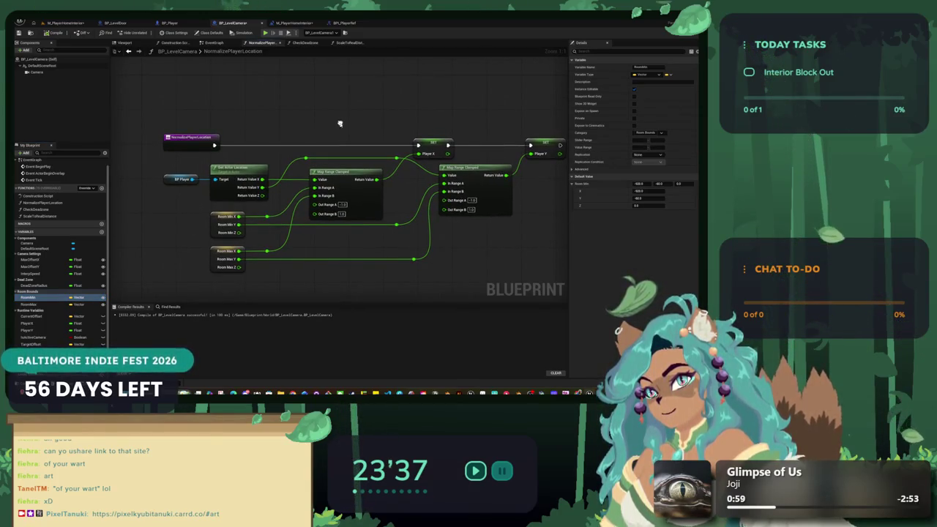
{"action": "left_click_drag", "start_coordinate": [235, 237], "coordinate": [217, 235]}
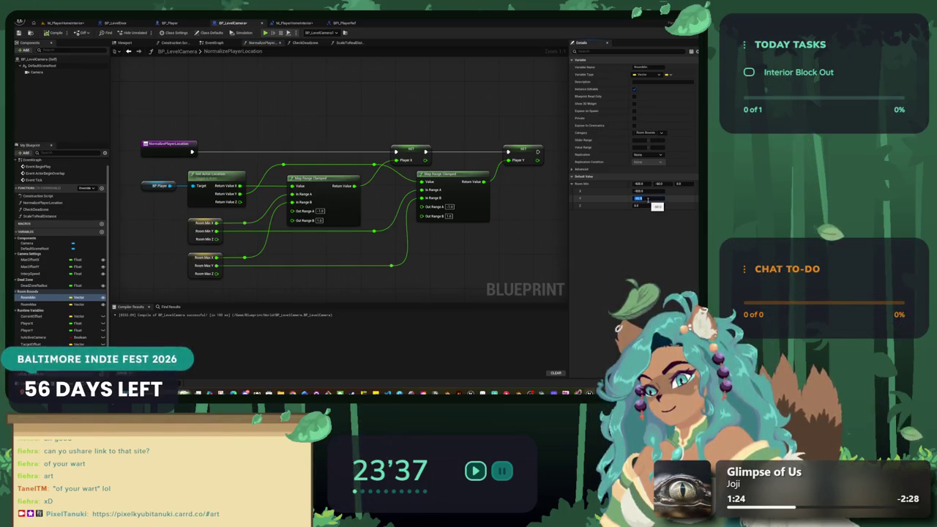
{"action": "left_click", "coordinate": [646, 199]}
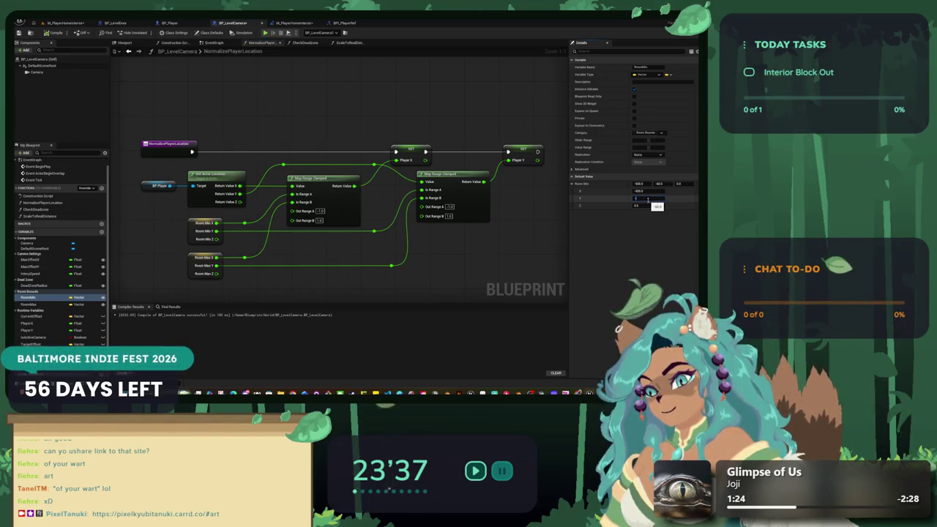
{"action": "left_click", "coordinate": [46, 304]}
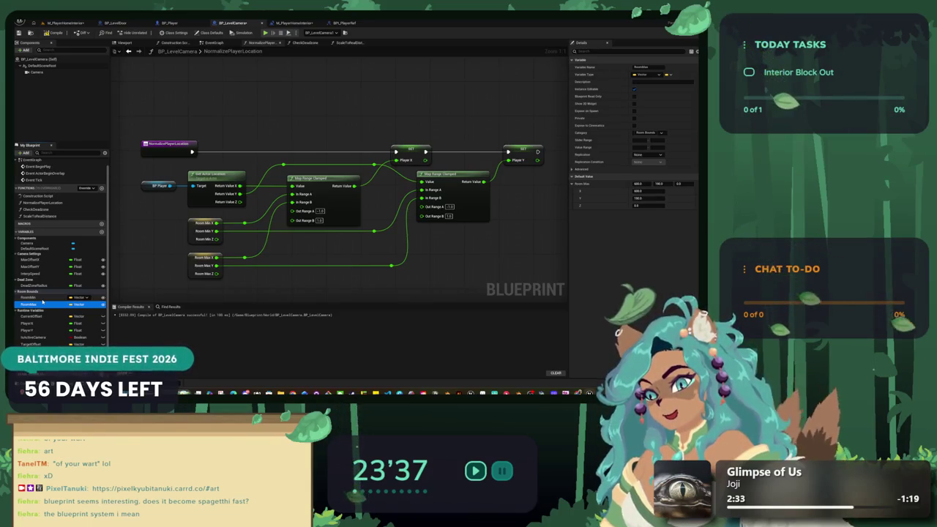
- Compare the RoomMin and RoomMax defaults and set RoomMin's Y default to -60
{"action": "left_click", "coordinate": [44, 298]}
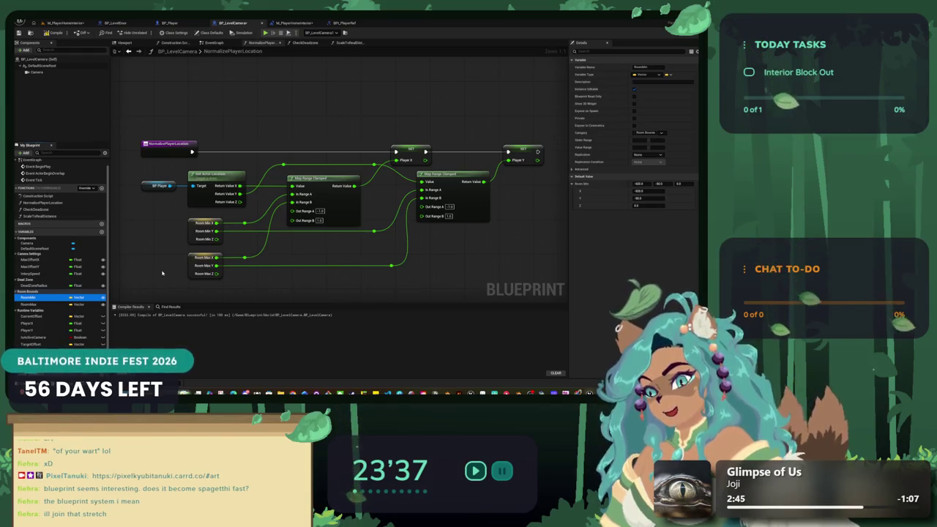
{"action": "left_click", "coordinate": [33, 304]}
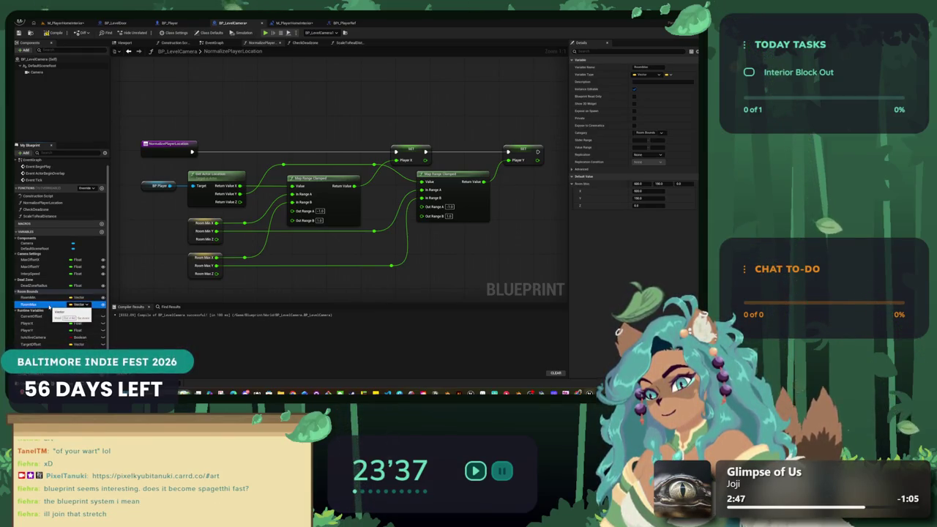
{"action": "left_click", "coordinate": [647, 199]}
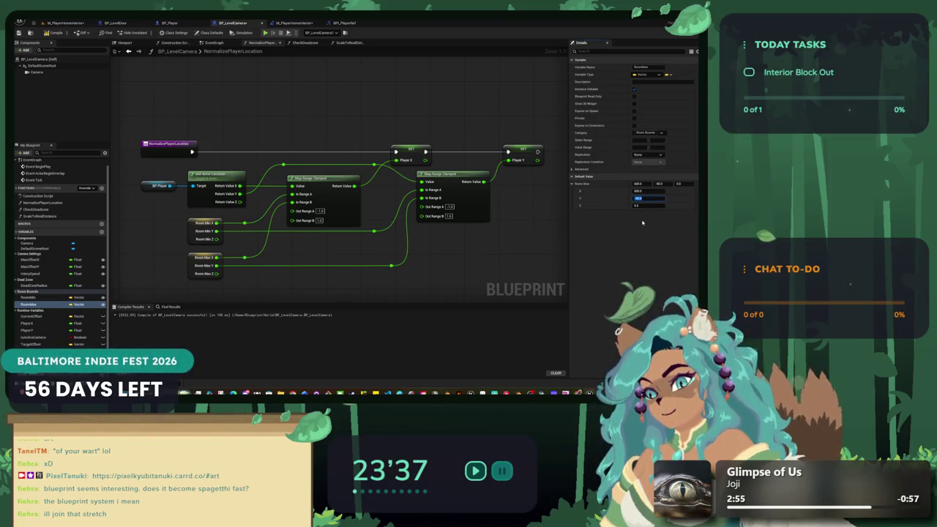
{"action": "left_click", "coordinate": [29, 297]}
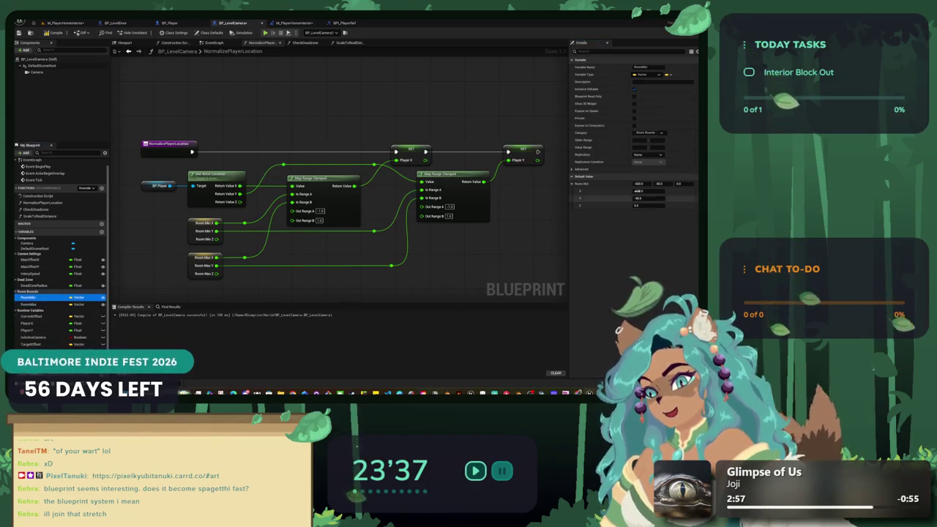
{"action": "left_click", "coordinate": [658, 197]}
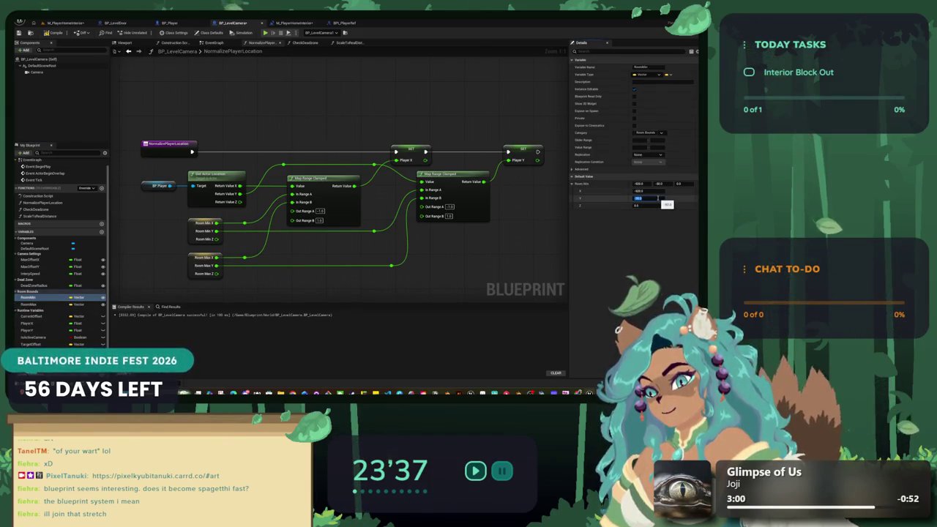
{"action": "type", "text": "-60"}
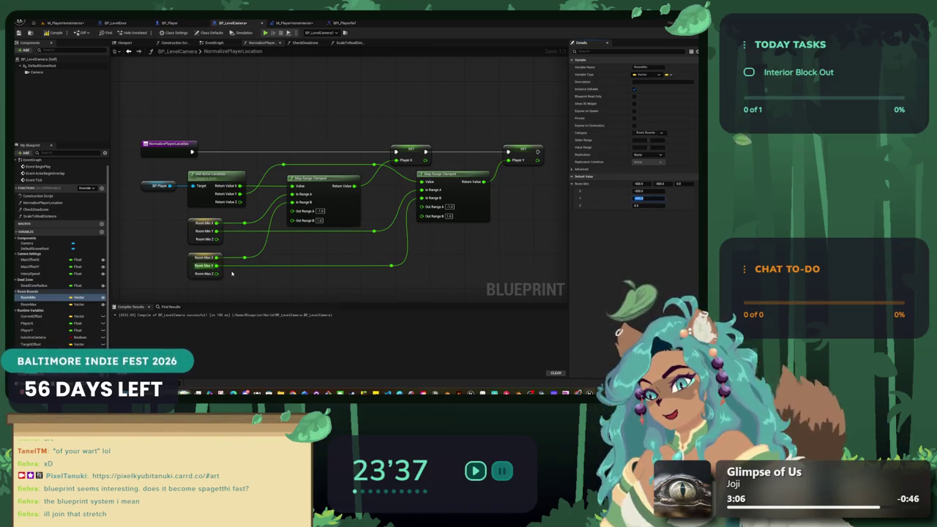
- Set RoomMax's X default to 6, recompile BP_LevelCamera, and return to the EventGraph
{"action": "left_click", "coordinate": [62, 305]}
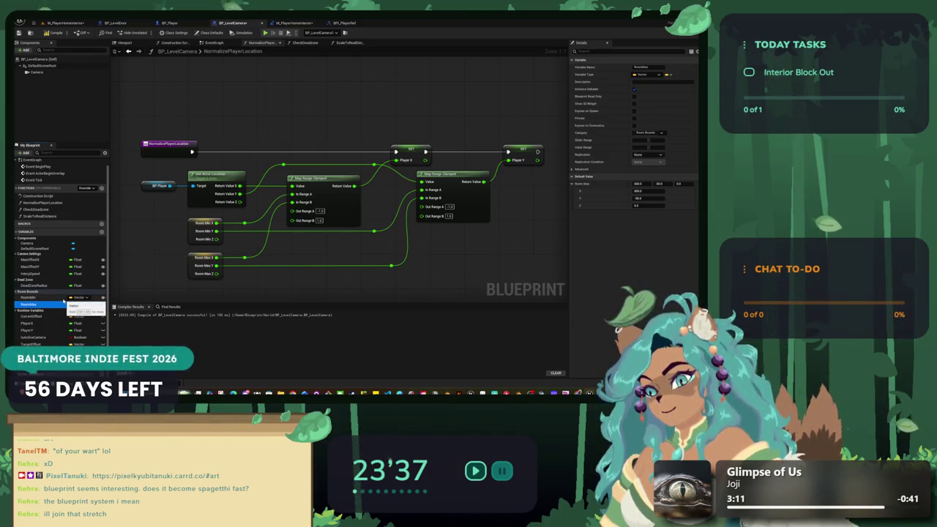
{"action": "left_click", "coordinate": [638, 191]}
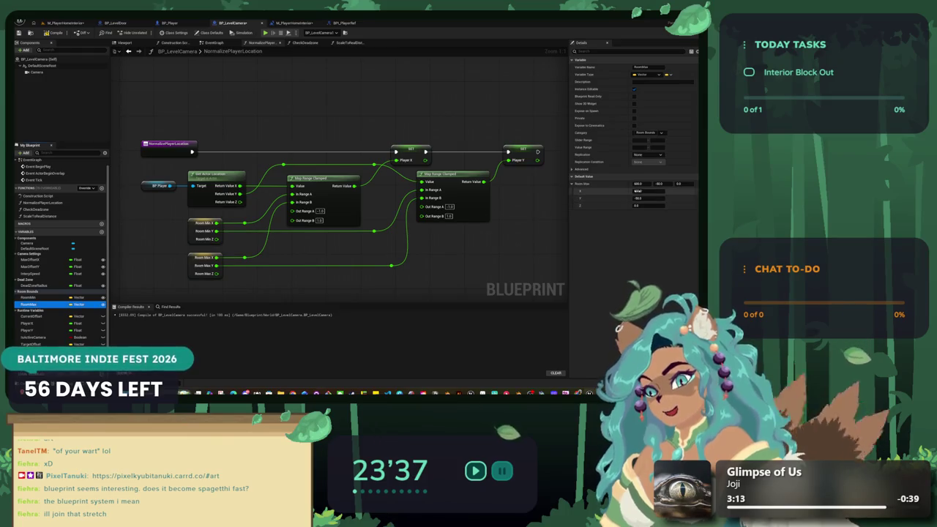
{"action": "type", "text": "6"}
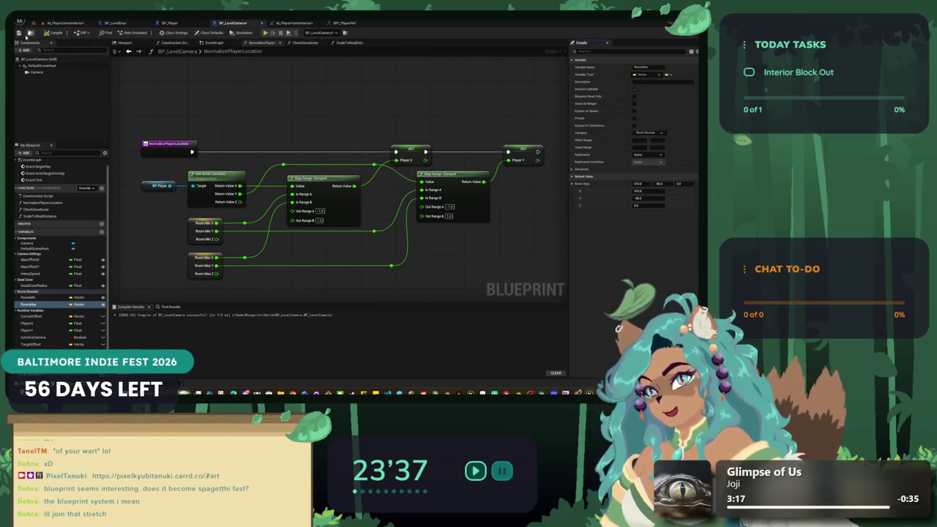
{"action": "left_click", "coordinate": [53, 33]}
{"action": "left_click", "coordinate": [213, 43]}
{"action": "scroll", "coordinate": [161, 112], "scroll_direction": "up", "scroll_amount": 5}
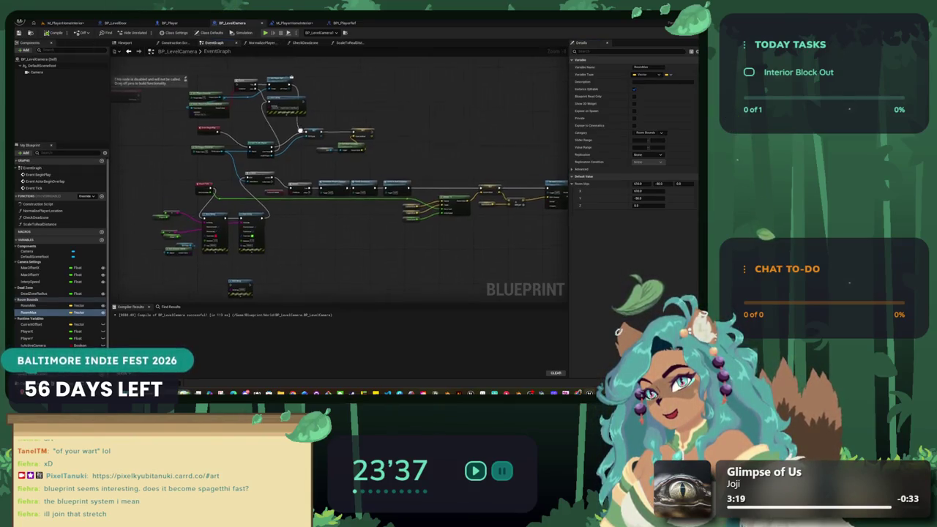
- Box-select the five upper EventGraph nodes and drag them up to the graph's top edge
{"action": "scroll", "coordinate": [296, 196], "scroll_direction": "down", "scroll_amount": 1}
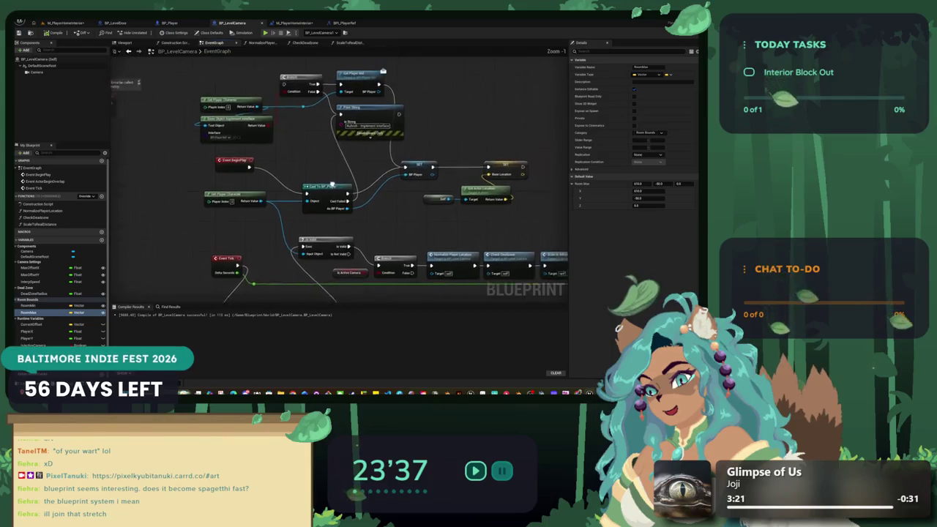
{"action": "left_click_drag", "start_coordinate": [401, 161], "coordinate": [187, 82]}
{"action": "left_click_drag", "start_coordinate": [226, 115], "coordinate": [220, 51]}
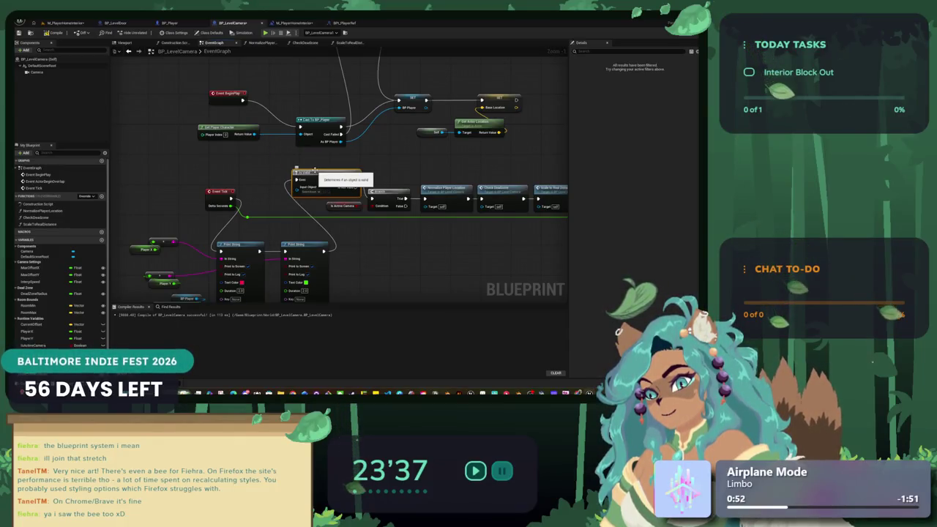
- Delete the IsValid node and wire the second Print String into the Branch
{"action": "key", "text": "Delete"}
{"action": "left_click_drag", "start_coordinate": [323, 251], "coordinate": [371, 199]}
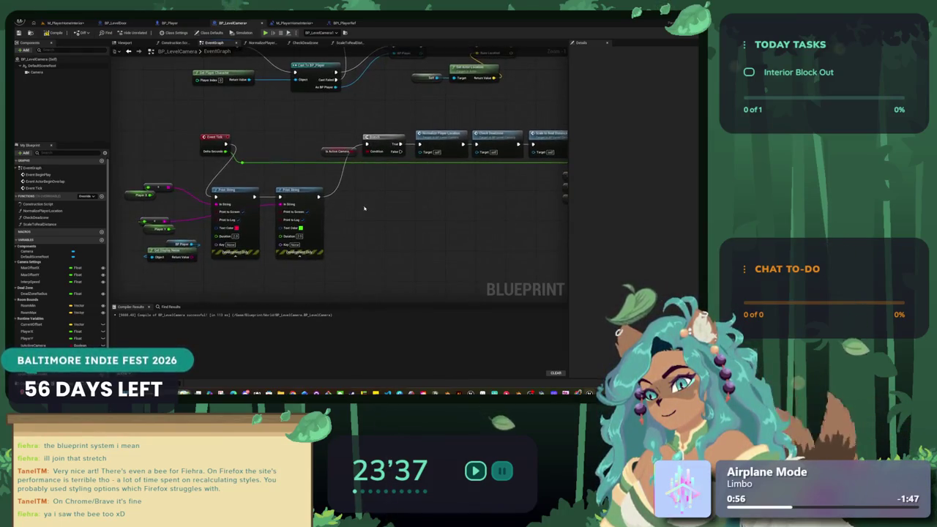
{"action": "mouse_move", "coordinate": [236, 191]}
{"action": "left_mouse_down"}
{"action": "mouse_move", "coordinate": [242, 214]}
{"action": "mouse_move", "coordinate": [264, 218]}
{"action": "mouse_move", "coordinate": [213, 257]}
{"action": "mouse_move", "coordinate": [206, 304]}
{"action": "left_mouse_up"}
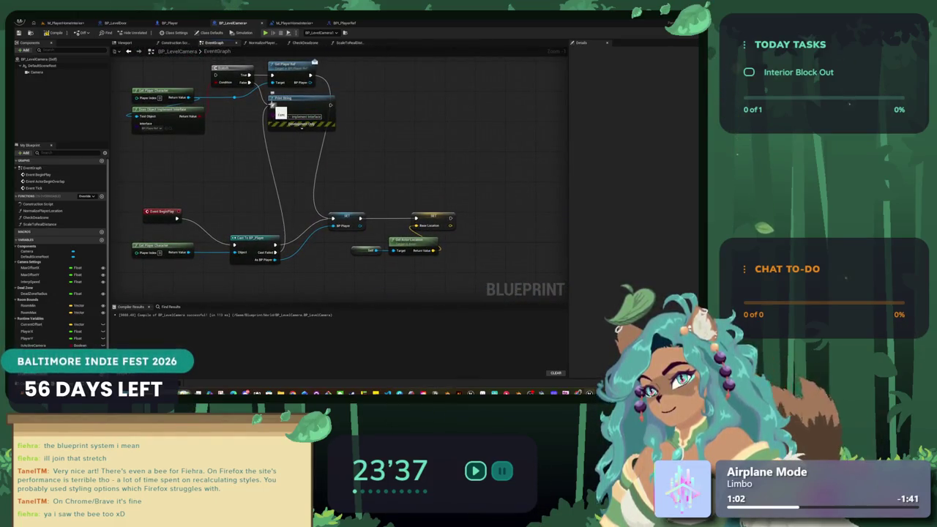
{"action": "mouse_move", "coordinate": [316, 265]}
{"action": "left_mouse_down"}
{"action": "mouse_move", "coordinate": [348, 163]}
{"action": "mouse_move", "coordinate": [345, 201]}
{"action": "left_mouse_up"}
- Shift the Self, Get Actor Location and Base Location SET nodes left to tidy the BeginPlay chain
{"action": "left_click", "coordinate": [295, 157]}
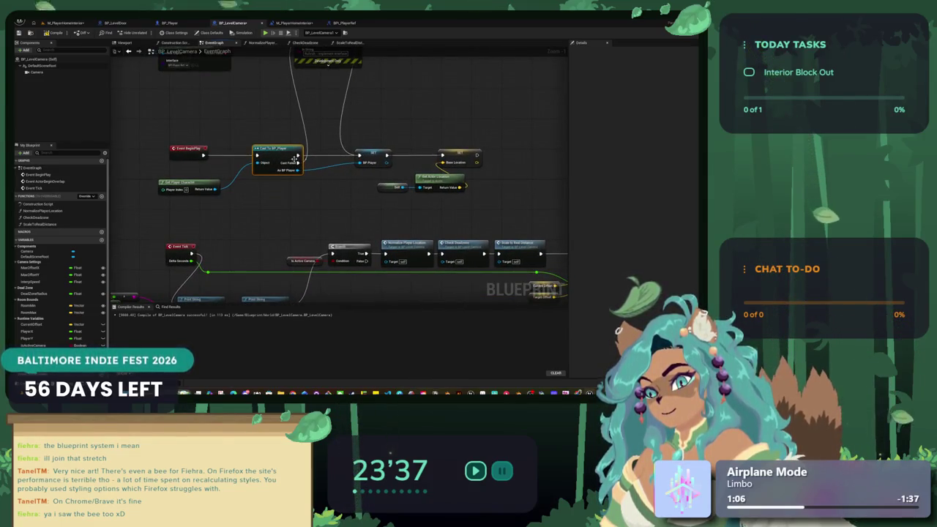
{"action": "left_click_drag", "start_coordinate": [472, 198], "coordinate": [373, 172]}
{"action": "left_click_drag", "start_coordinate": [432, 177], "coordinate": [371, 178]}
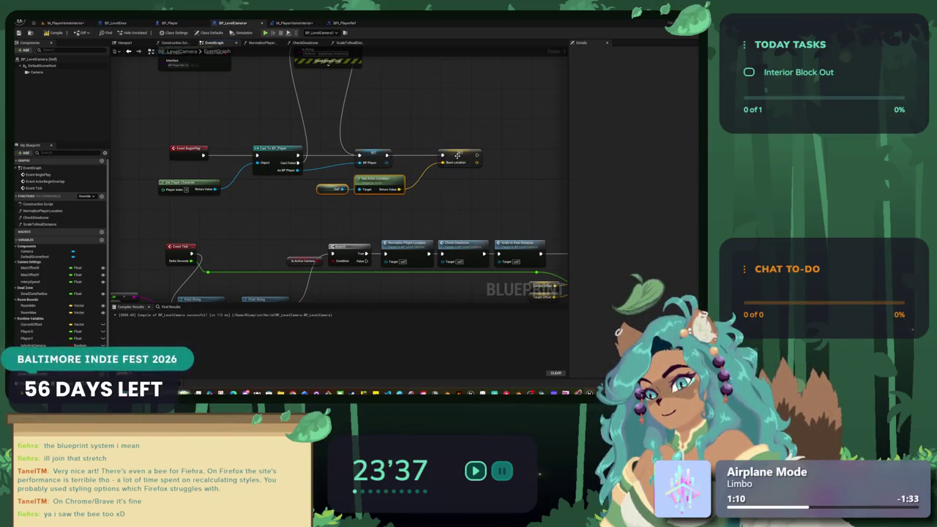
{"action": "left_click_drag", "start_coordinate": [457, 156], "coordinate": [434, 159]}
{"action": "right_click", "coordinate": [383, 118]}
{"action": "left_click_drag", "start_coordinate": [391, 118], "coordinate": [412, 179]}
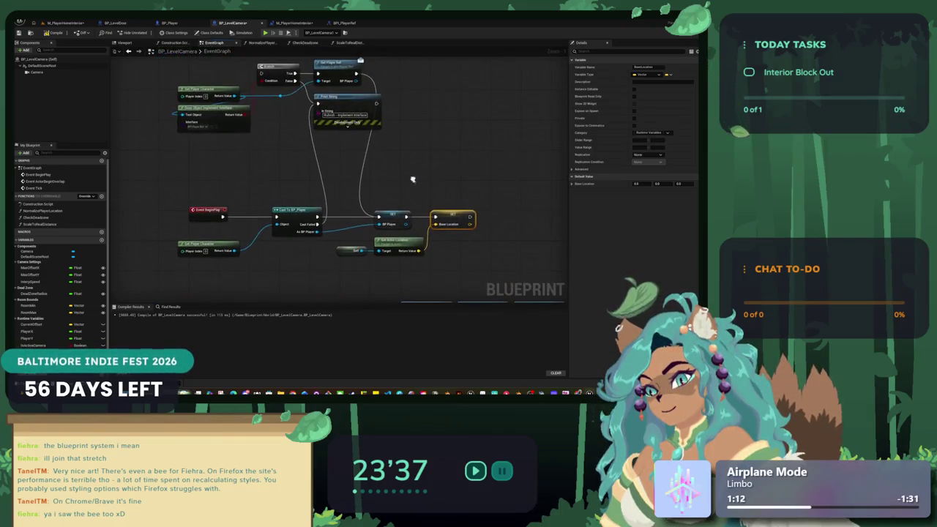
{"action": "left_click", "coordinate": [379, 217]}
{"action": "mouse_move", "coordinate": [378, 216]}
{"action": "left_mouse_down"}
{"action": "mouse_move", "coordinate": [414, 161]}
{"action": "mouse_move", "coordinate": [412, 139]}
{"action": "mouse_move", "coordinate": [361, 78]}
{"action": "left_mouse_up"}
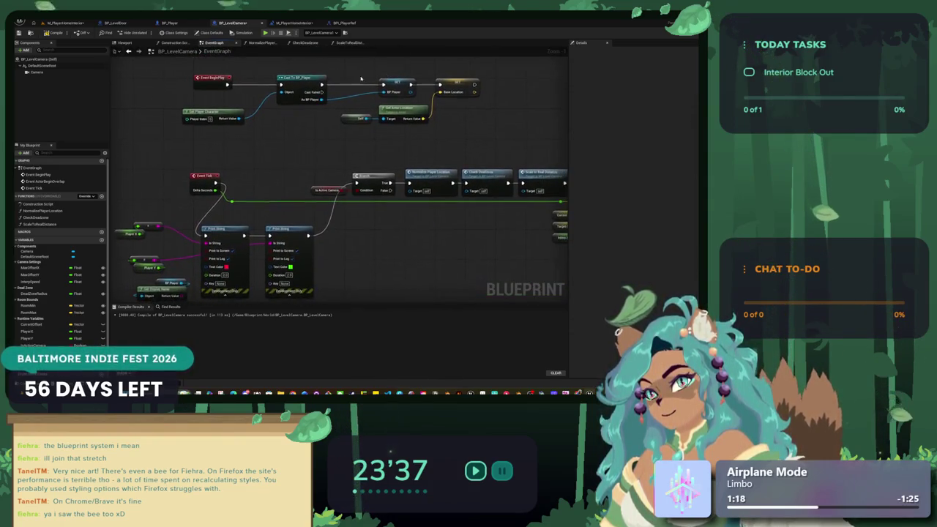
{"action": "left_click_drag", "start_coordinate": [251, 177], "coordinate": [305, 138]}
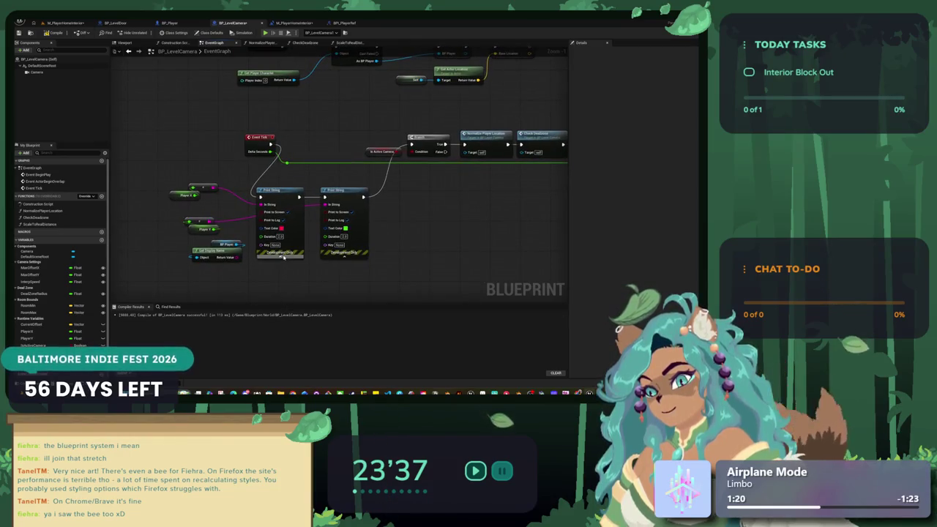
- Collapse both Print Strings, delete BP_Player and Get Display Name, and play-test M_PlayerHomeInterior
{"action": "left_click", "coordinate": [282, 256]}
{"action": "left_click", "coordinate": [344, 255]}
{"action": "mouse_move", "coordinate": [282, 209]}
{"action": "left_mouse_down"}
{"action": "mouse_move", "coordinate": [340, 213]}
{"action": "mouse_move", "coordinate": [340, 230]}
{"action": "left_mouse_up"}
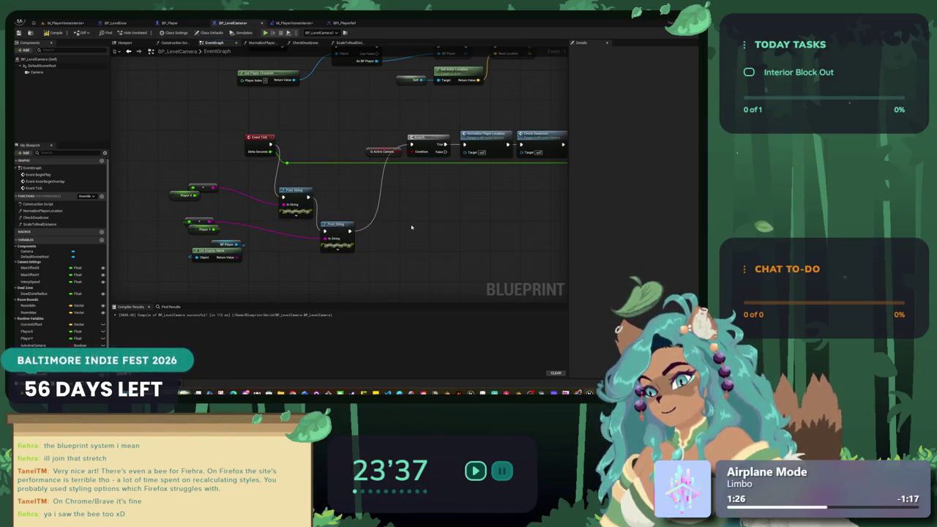
{"action": "mouse_move", "coordinate": [260, 273]}
{"action": "left_mouse_down"}
{"action": "mouse_move", "coordinate": [186, 238]}
{"action": "mouse_move", "coordinate": [357, 253]}
{"action": "left_mouse_up"}
{"action": "key", "text": "Delete"}
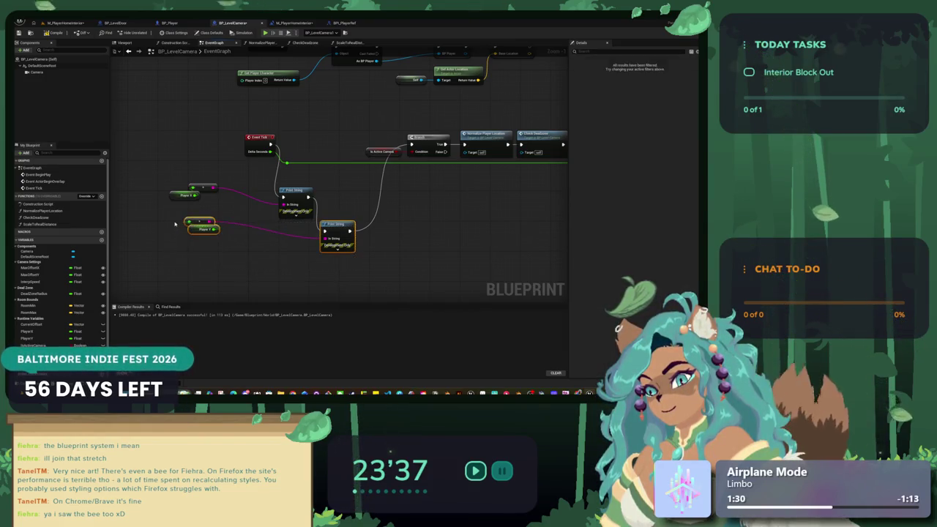
{"action": "left_click_drag", "start_coordinate": [332, 223], "coordinate": [331, 207]}
{"action": "mouse_move", "coordinate": [322, 172]}
{"action": "left_mouse_down"}
{"action": "mouse_move", "coordinate": [216, 210]}
{"action": "mouse_move", "coordinate": [223, 193]}
{"action": "left_mouse_up"}
{"action": "left_click", "coordinate": [211, 195]}
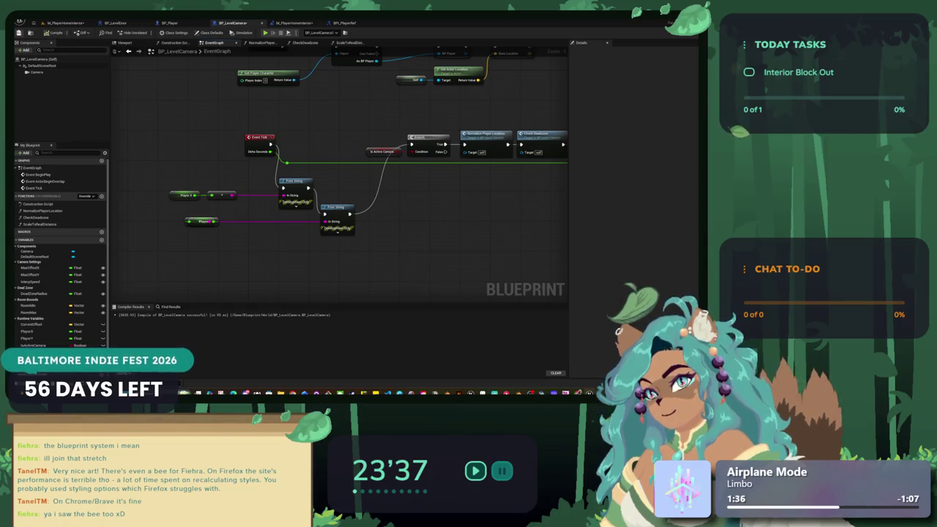
{"action": "left_click", "coordinate": [65, 23]}
{"action": "left_click", "coordinate": [146, 32]}
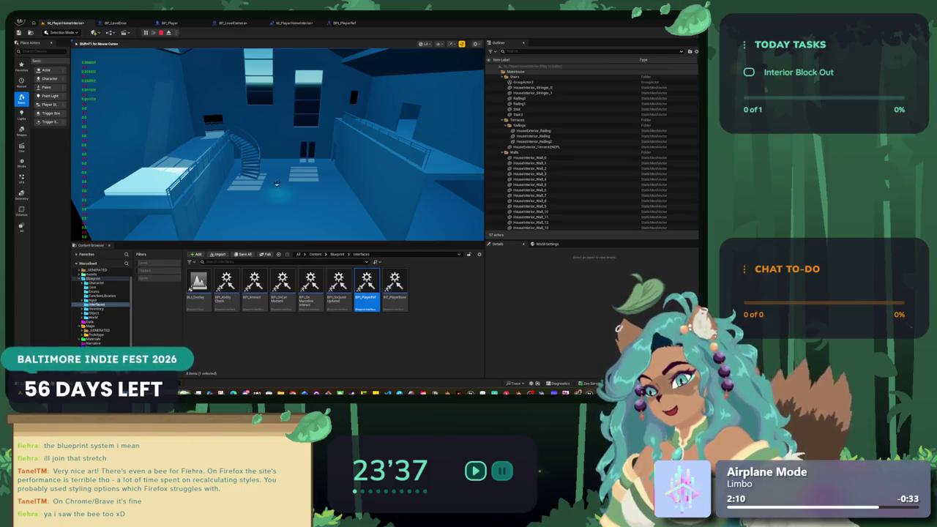
- Stop the play test, go back to BP_LevelCamera, and open the NormalizePlayerLocation function graph
{"action": "key", "text": "Escape"}
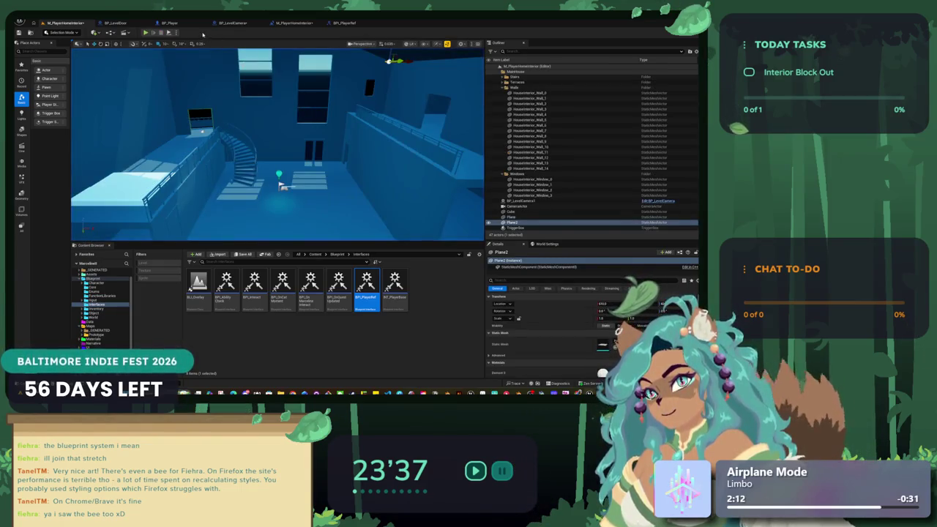
{"action": "left_click", "coordinate": [169, 23]}
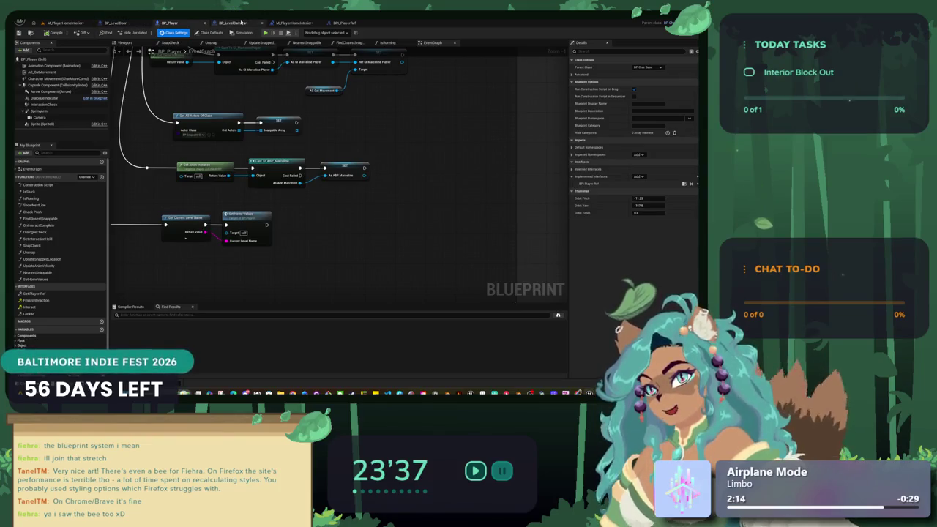
{"action": "left_click", "coordinate": [232, 23]}
{"action": "scroll", "coordinate": [384, 133], "scroll_direction": "up", "scroll_amount": 1}
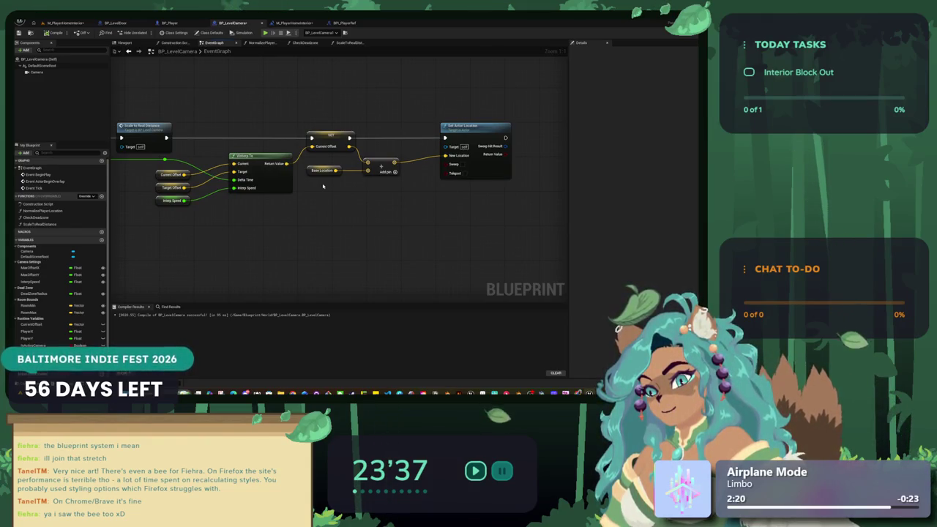
{"action": "scroll", "coordinate": [312, 117], "scroll_direction": "down", "scroll_amount": 2}
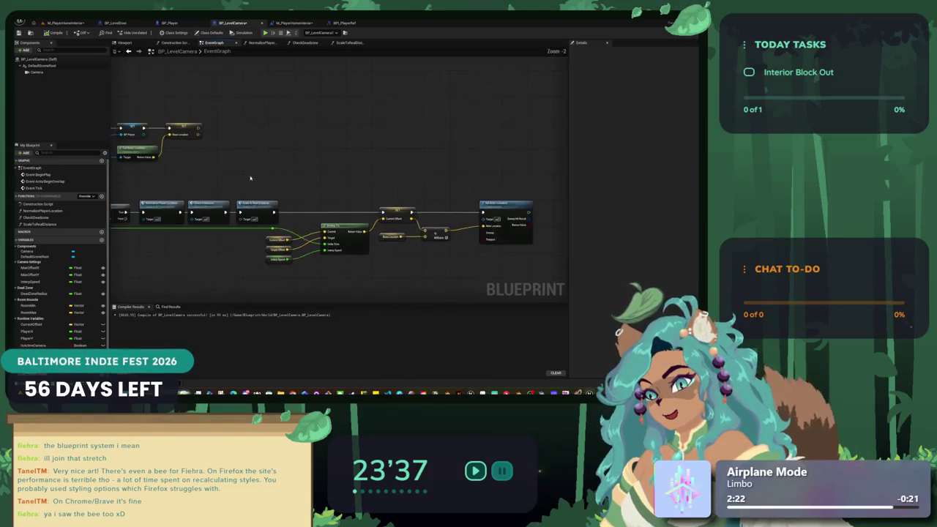
{"action": "left_click_drag", "start_coordinate": [318, 183], "coordinate": [165, 131]}
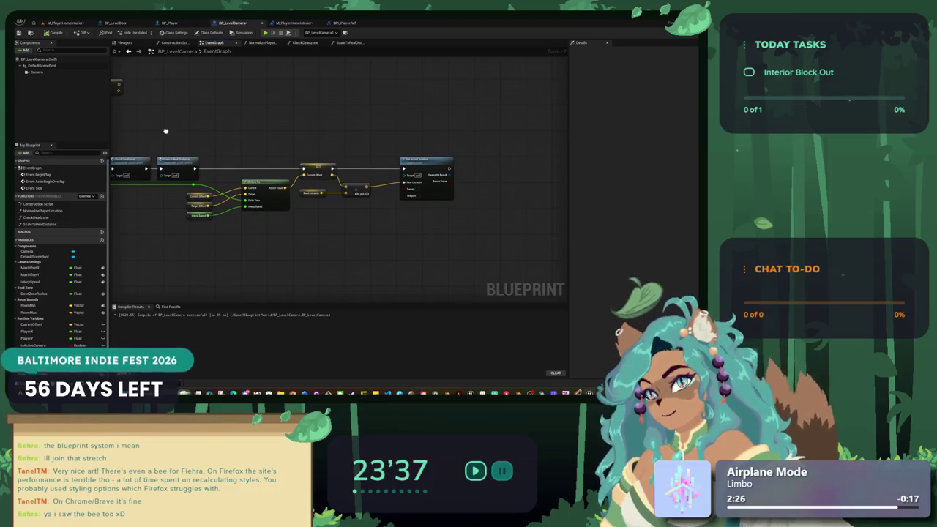
{"action": "left_click_drag", "start_coordinate": [166, 131], "coordinate": [425, 113]}
{"action": "double_click", "coordinate": [341, 140]}
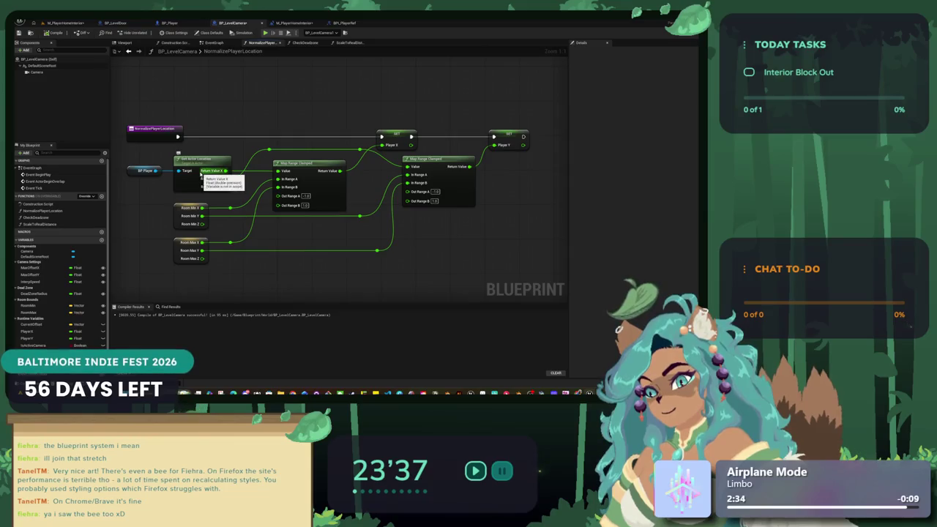
- In CheckDeadzone, move the Player X dead-zone check nodes and upper Branch left into one row
{"action": "left_click", "coordinate": [315, 43]}
{"action": "left_click_drag", "start_coordinate": [256, 115], "coordinate": [450, 111]}
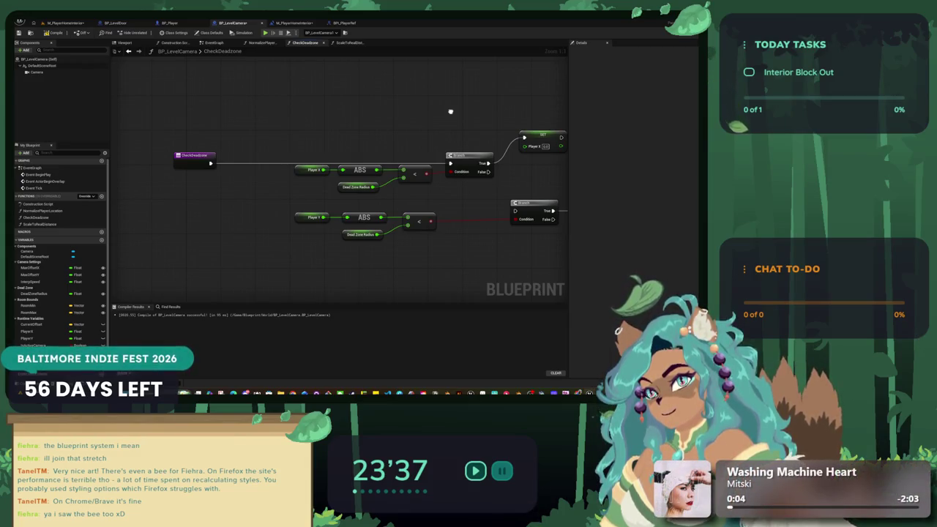
{"action": "left_click_drag", "start_coordinate": [450, 111], "coordinate": [439, 98]}
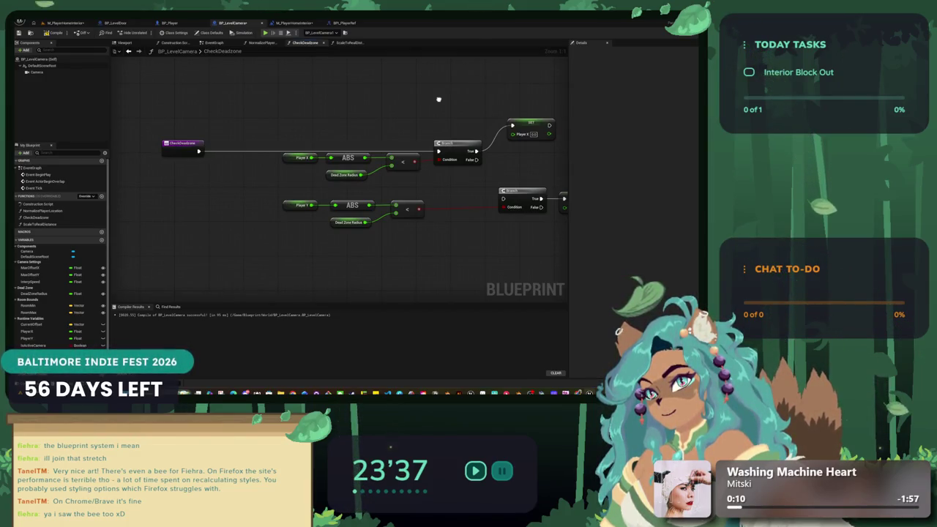
{"action": "left_click_drag", "start_coordinate": [397, 182], "coordinate": [276, 149]}
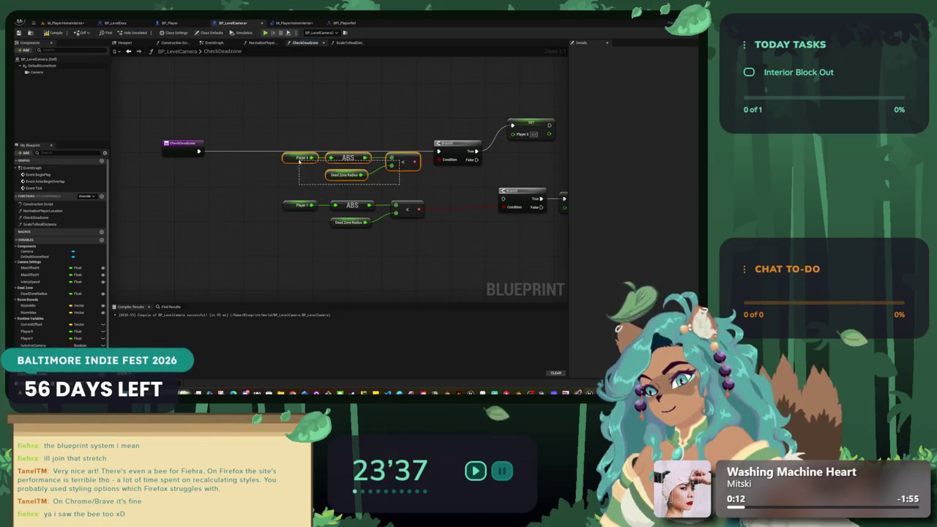
{"action": "mouse_move", "coordinate": [400, 161]}
{"action": "left_mouse_down"}
{"action": "mouse_move", "coordinate": [254, 170]}
{"action": "mouse_move", "coordinate": [231, 195]}
{"action": "mouse_move", "coordinate": [225, 178]}
{"action": "left_mouse_up"}
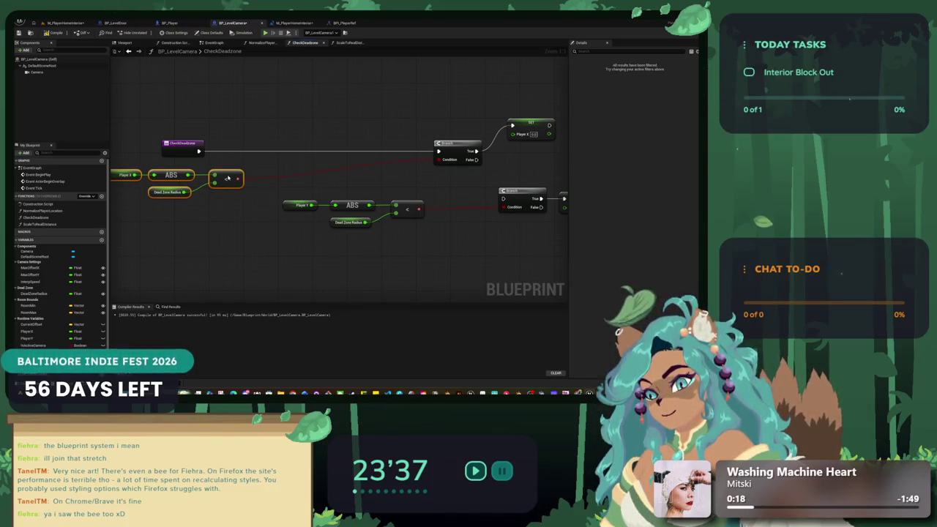
{"action": "mouse_move", "coordinate": [403, 125]}
{"action": "left_mouse_down"}
{"action": "mouse_move", "coordinate": [232, 153]}
{"action": "mouse_move", "coordinate": [416, 134]}
{"action": "left_mouse_up"}
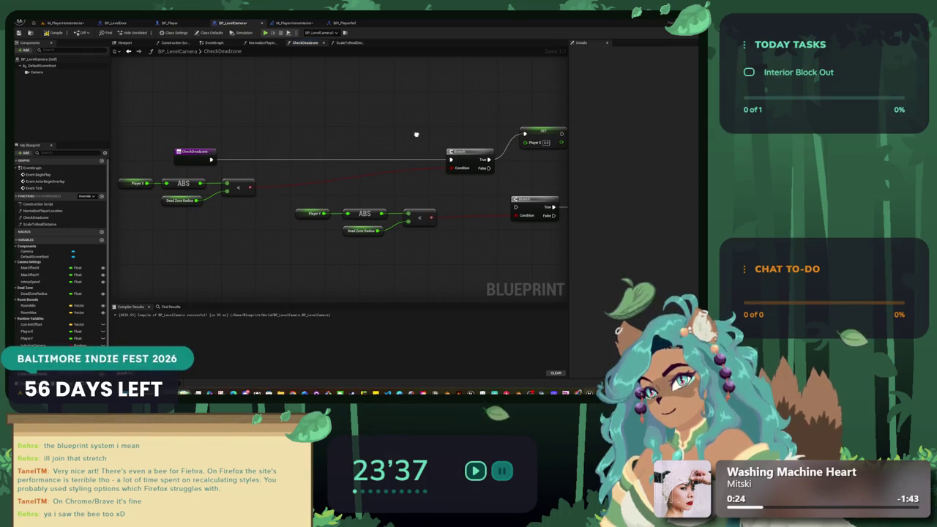
{"action": "left_click_drag", "start_coordinate": [474, 153], "coordinate": [305, 155]}
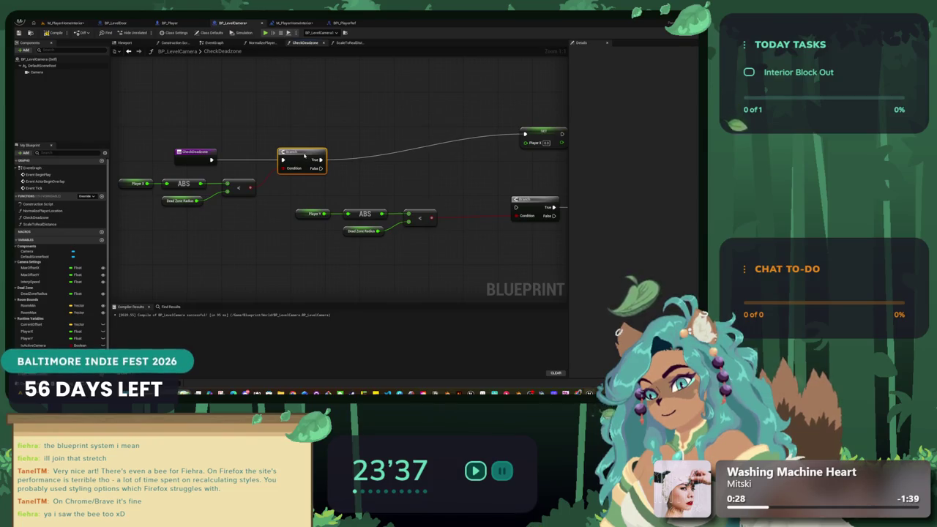
- Line up SET Player X beside its Branch and arrange the Player Y check, lower Branch and SET Player Y beneath
{"action": "left_click", "coordinate": [262, 42]}
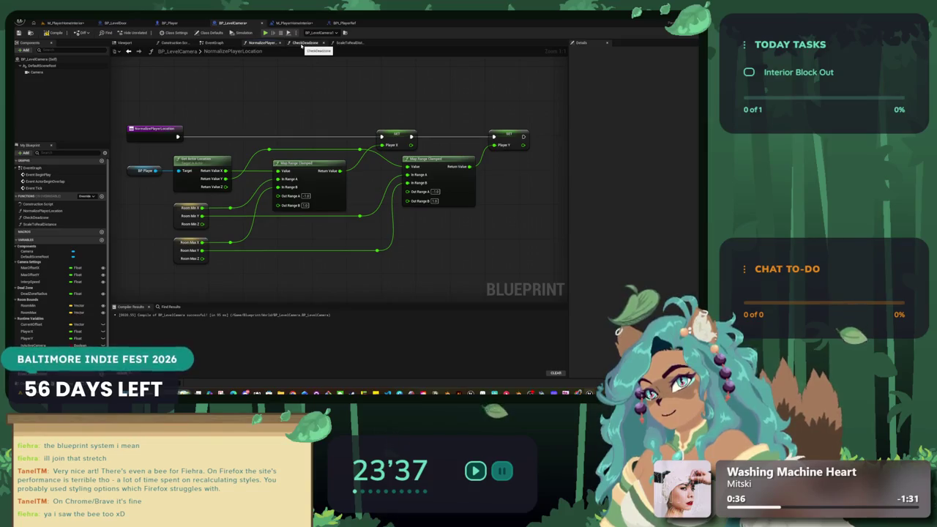
{"action": "left_click", "coordinate": [301, 44]}
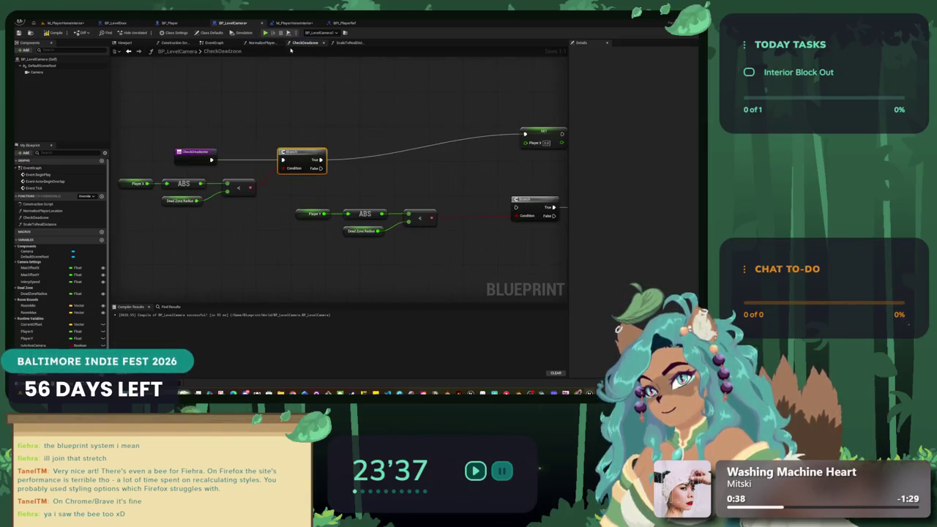
{"action": "left_click_drag", "start_coordinate": [543, 132], "coordinate": [370, 123]}
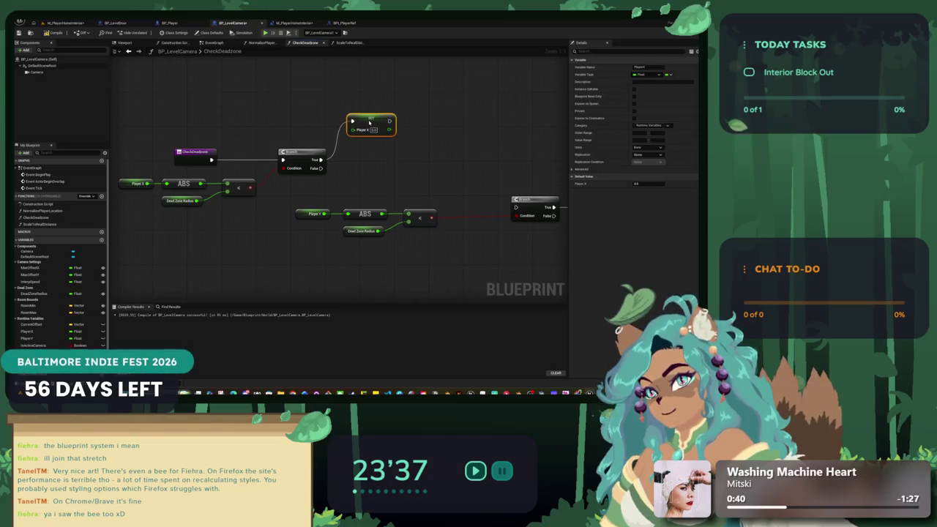
{"action": "mouse_move", "coordinate": [289, 238]}
{"action": "left_mouse_down"}
{"action": "mouse_move", "coordinate": [443, 205]}
{"action": "mouse_move", "coordinate": [271, 242]}
{"action": "mouse_move", "coordinate": [204, 243]}
{"action": "mouse_move", "coordinate": [239, 239]}
{"action": "left_mouse_up"}
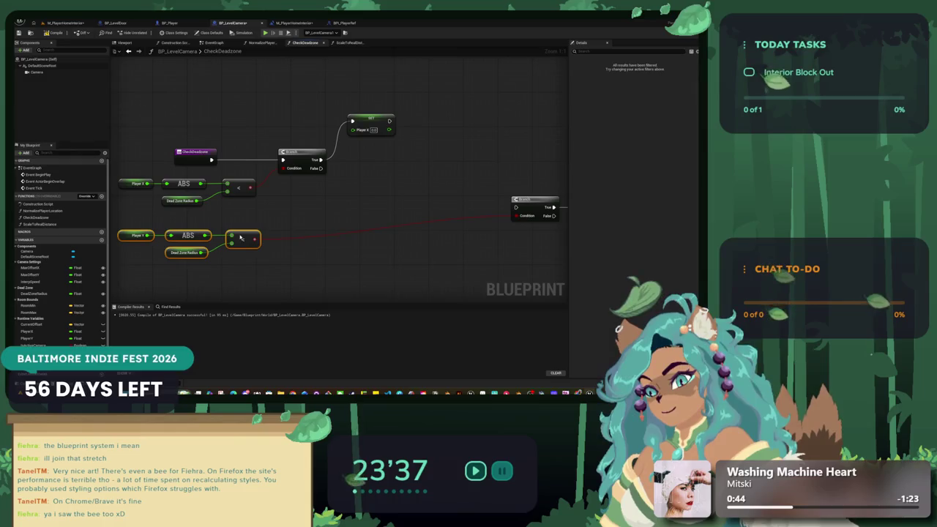
{"action": "left_click_drag", "start_coordinate": [535, 202], "coordinate": [309, 205]}
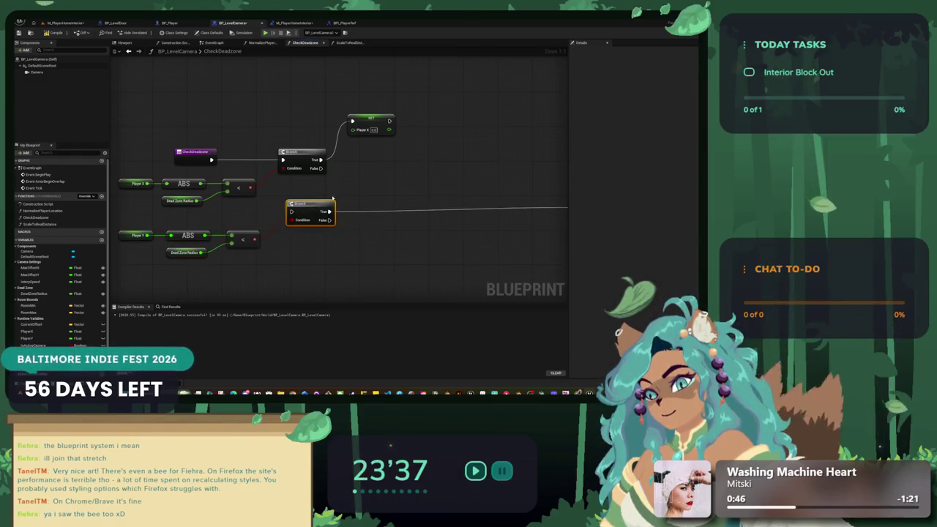
{"action": "scroll", "coordinate": [398, 185], "scroll_direction": "down", "scroll_amount": 2}
{"action": "left_click_drag", "start_coordinate": [488, 206], "coordinate": [322, 205]}
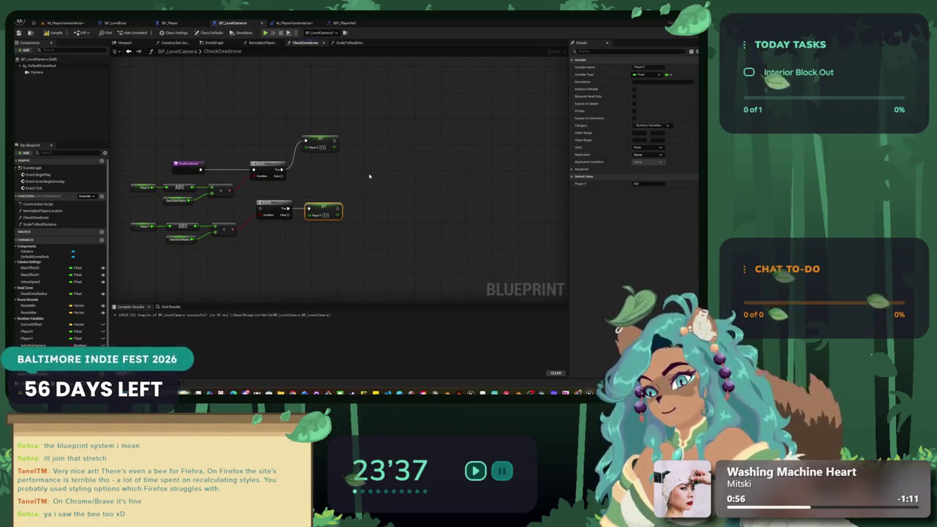
- Check the Dead Zone Radius value and collapse the Components, Camera Settings, Room Bounds and Runtime Variables groups
{"action": "scroll", "coordinate": [212, 209], "scroll_direction": "up", "scroll_amount": 2}
{"action": "left_click", "coordinate": [168, 196]}
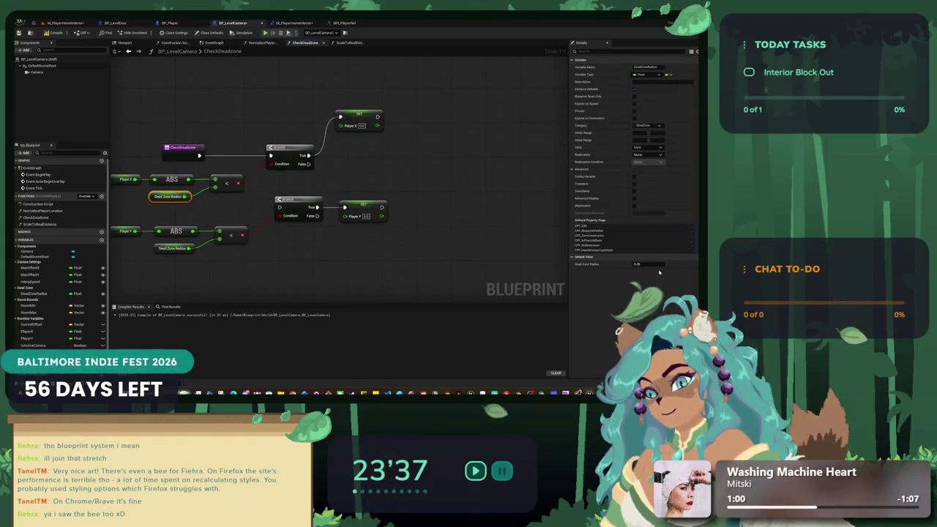
{"action": "left_click", "coordinate": [515, 190]}
{"action": "mouse_move", "coordinate": [302, 183]}
{"action": "left_mouse_down"}
{"action": "mouse_move", "coordinate": [355, 197]}
{"action": "mouse_move", "coordinate": [325, 216]}
{"action": "left_mouse_up"}
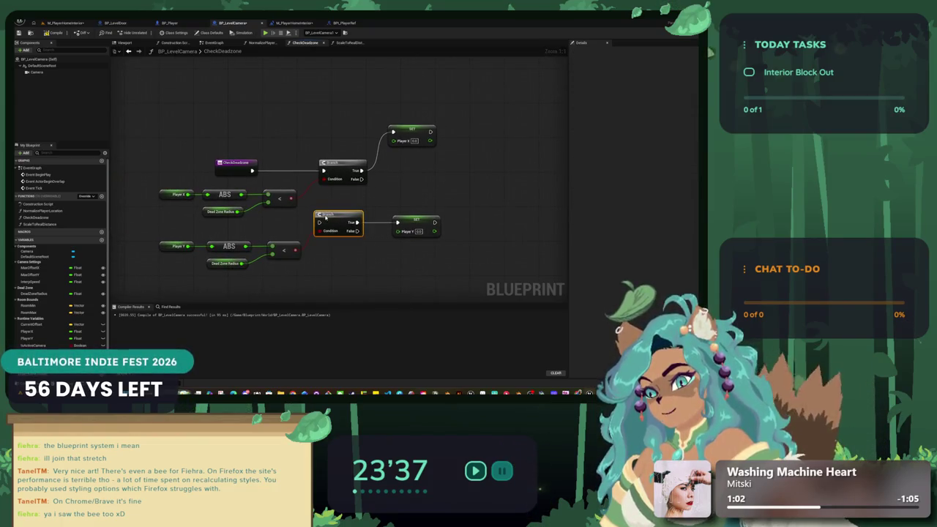
{"action": "left_click", "coordinate": [17, 263]}
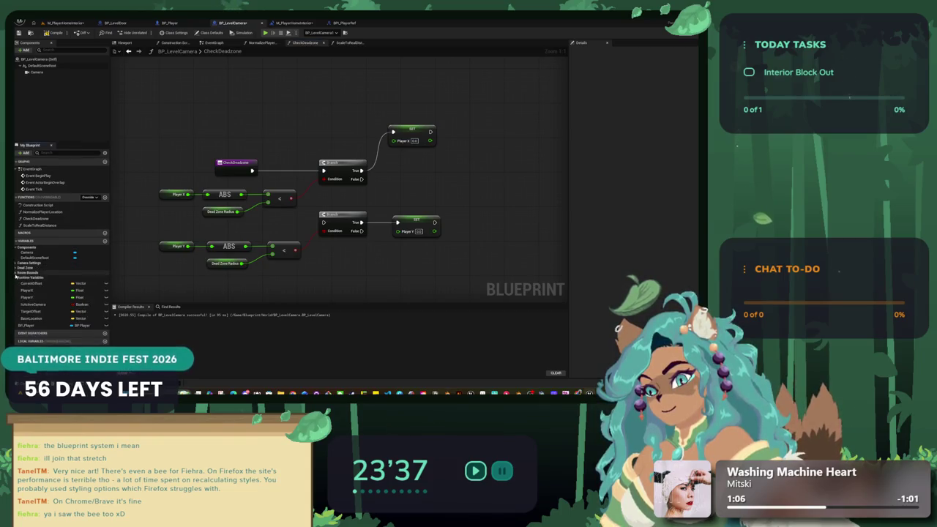
{"action": "left_click", "coordinate": [16, 273]}
{"action": "left_click", "coordinate": [16, 278]}
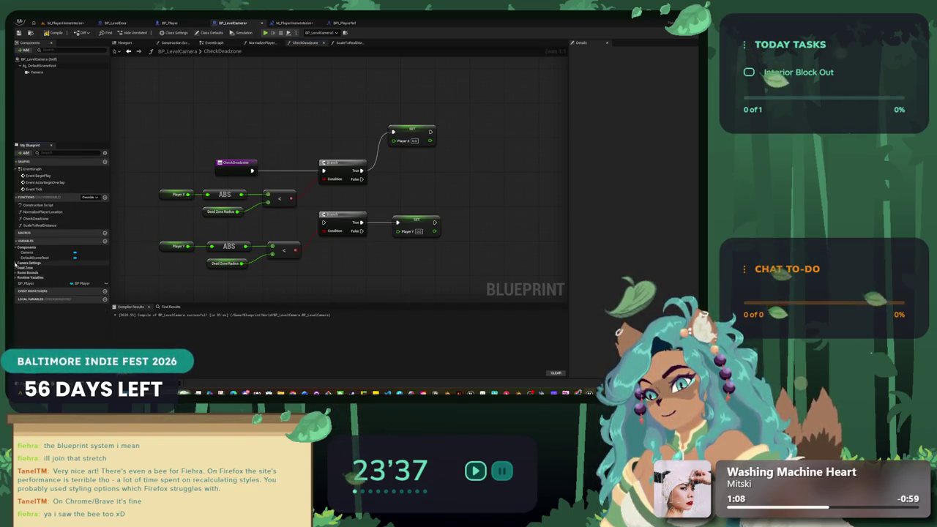
{"action": "left_click", "coordinate": [16, 248]}
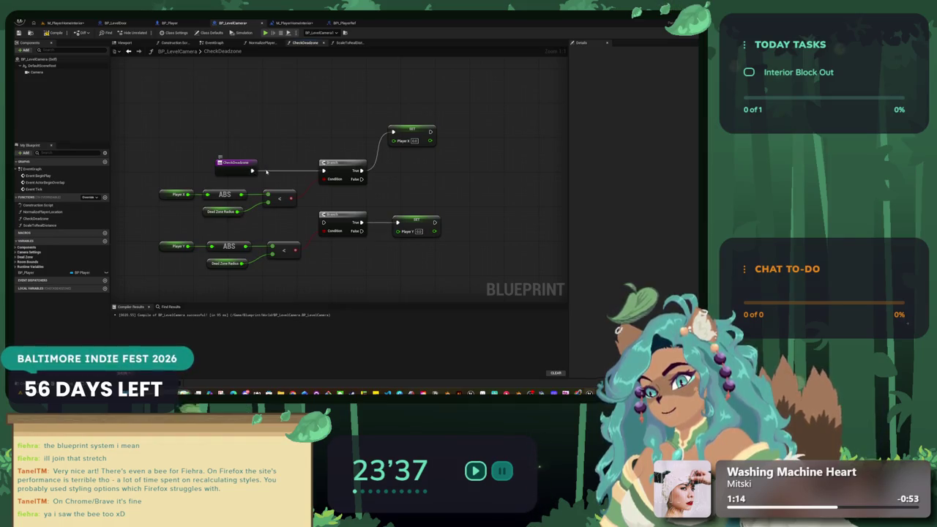
- Connect the function entry to the Y-axis Branch and play-test the M_PlayerHomeInterior level
{"action": "left_click_drag", "start_coordinate": [324, 223], "coordinate": [324, 222]}
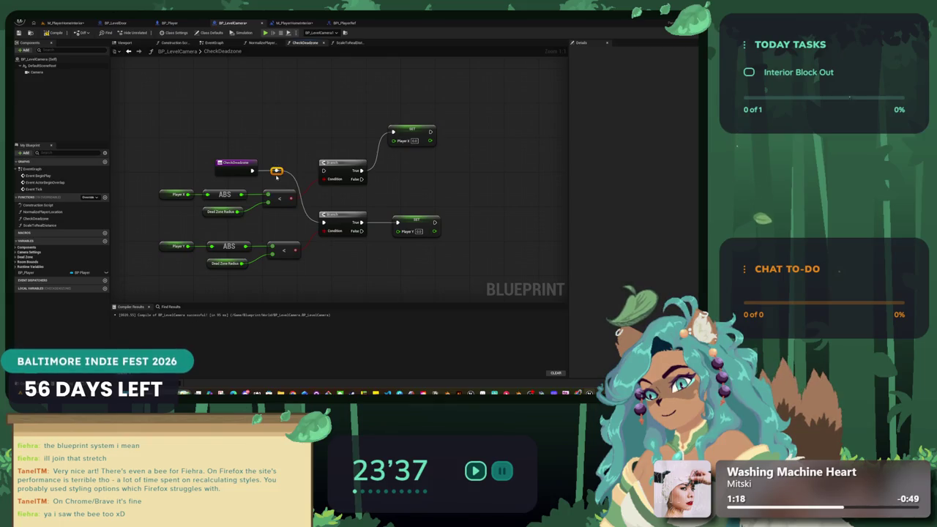
{"action": "left_click", "coordinate": [66, 23]}
{"action": "left_click", "coordinate": [146, 33]}
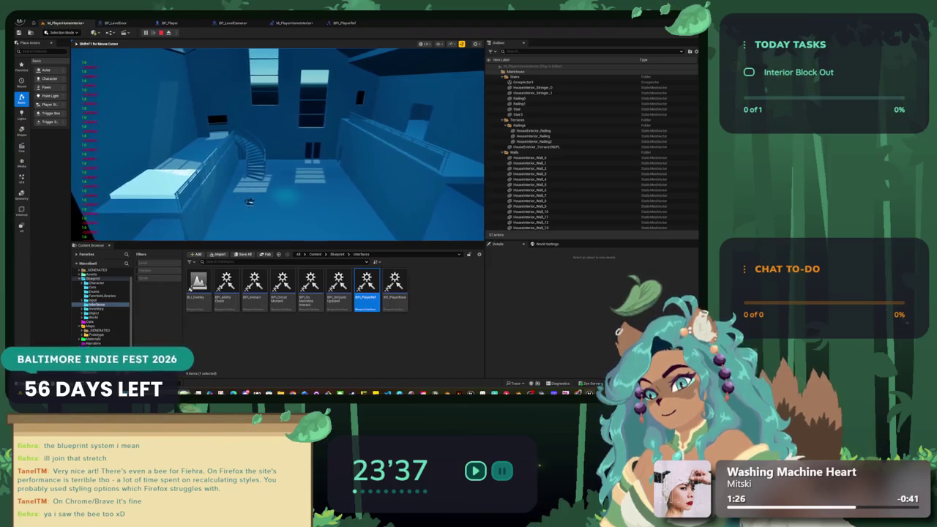
- Reconnect the CheckDeadzone entry to the X-axis Branch and play-test by walking the character left
{"action": "key", "text": "Escape"}
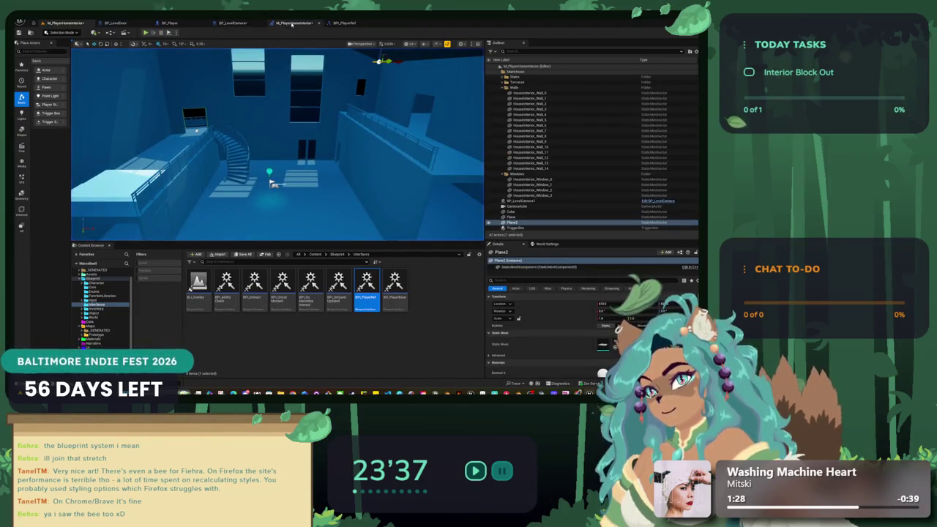
{"action": "left_click", "coordinate": [291, 23]}
{"action": "left_click", "coordinate": [240, 23]}
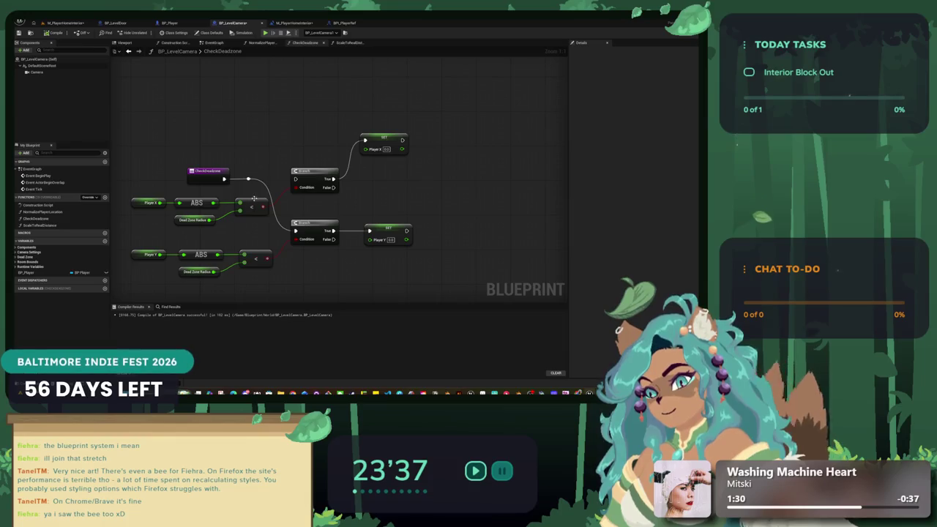
{"action": "left_click_drag", "start_coordinate": [248, 178], "coordinate": [295, 178]}
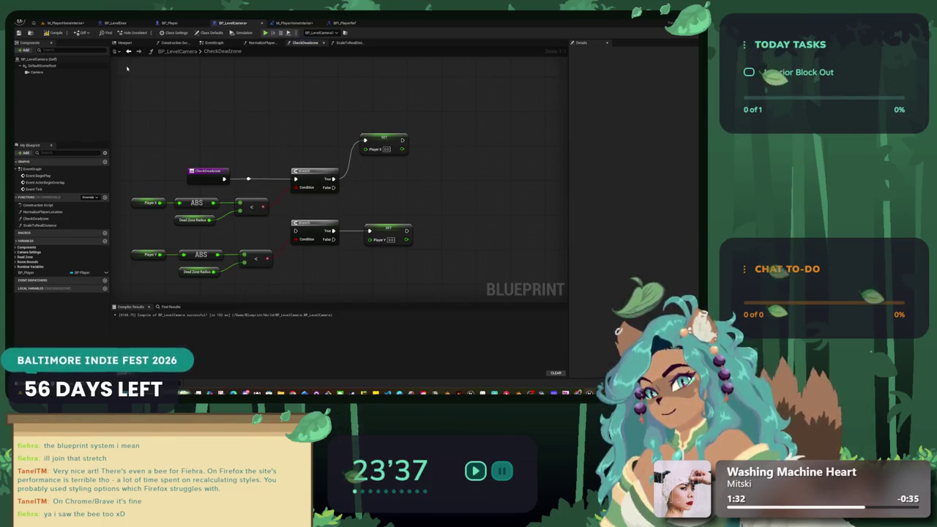
{"action": "left_click", "coordinate": [83, 23]}
{"action": "key", "text": "alt+p"}
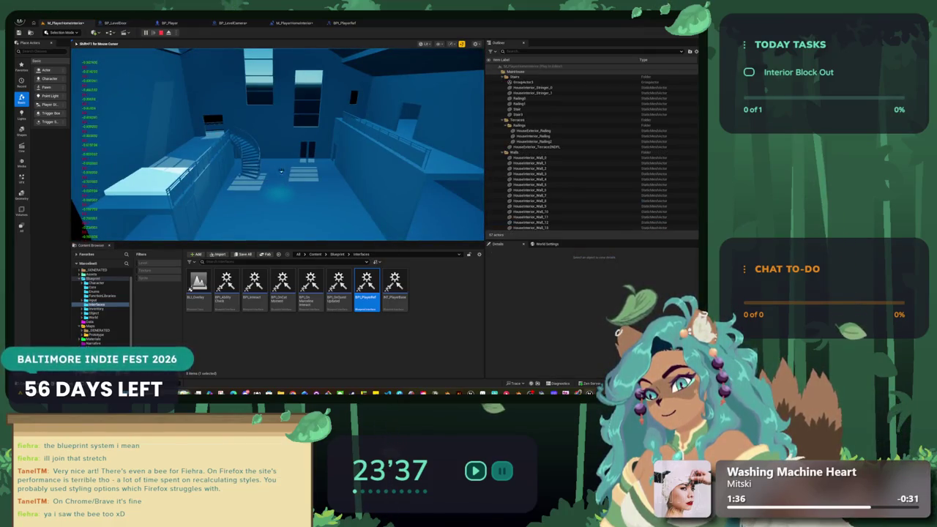
{"action": "key", "text": "a"}
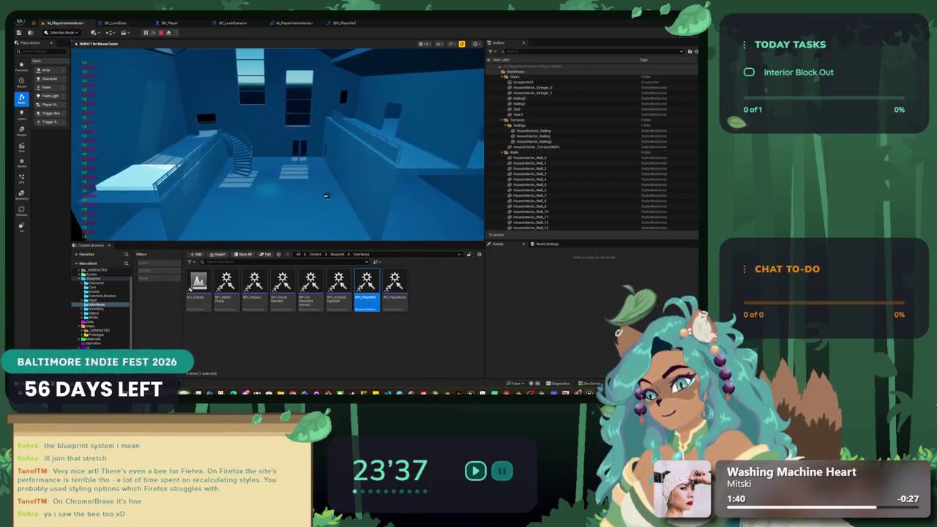
{"action": "key", "text": "Escape"}
- Chain SET Player X's exec output into the Y-axis Branch
{"action": "left_click", "coordinate": [235, 24]}
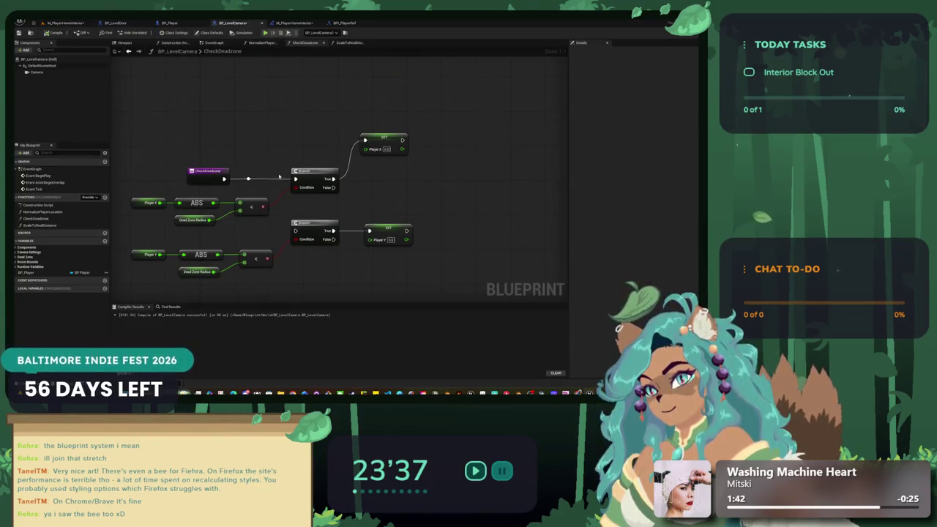
{"action": "left_click_drag", "start_coordinate": [333, 187], "coordinate": [295, 231]}
{"action": "left_click", "coordinate": [296, 232], "text": "alt"}
{"action": "mouse_move", "coordinate": [403, 140]}
{"action": "left_mouse_down"}
{"action": "mouse_move", "coordinate": [421, 192]}
{"action": "mouse_move", "coordinate": [297, 231]}
{"action": "left_mouse_up"}
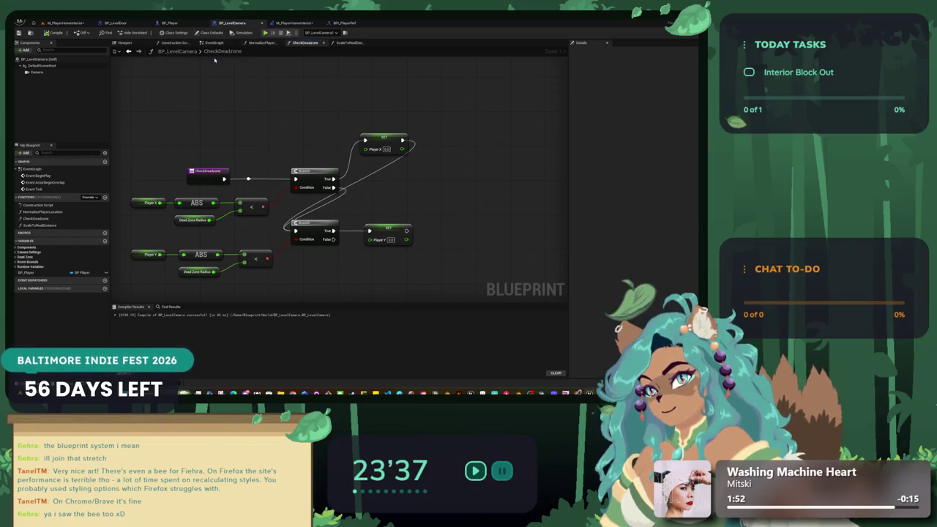
- In ScaleToRealDistance, replace the misused lower Player X getter with a Player Y getter beside the Add node
{"action": "left_click", "coordinate": [349, 43]}
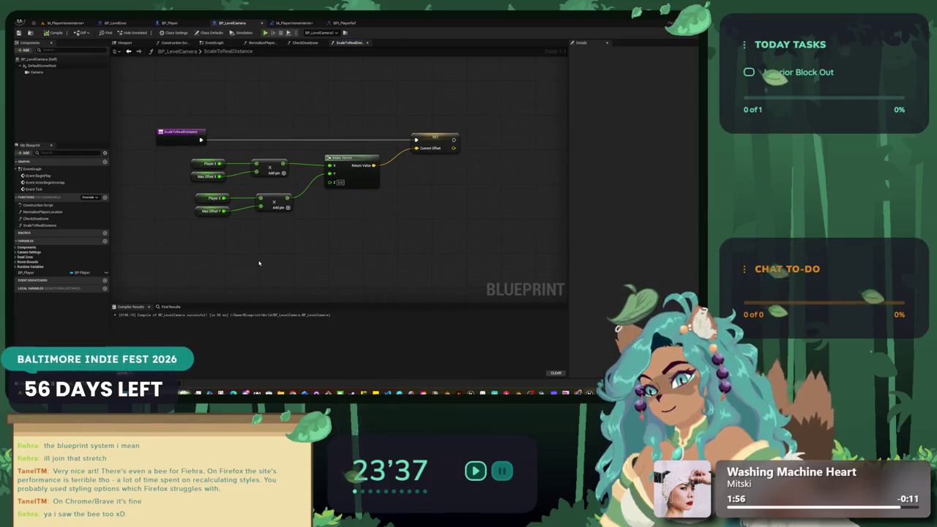
{"action": "left_click", "coordinate": [208, 200]}
{"action": "right_click", "coordinate": [207, 203]}
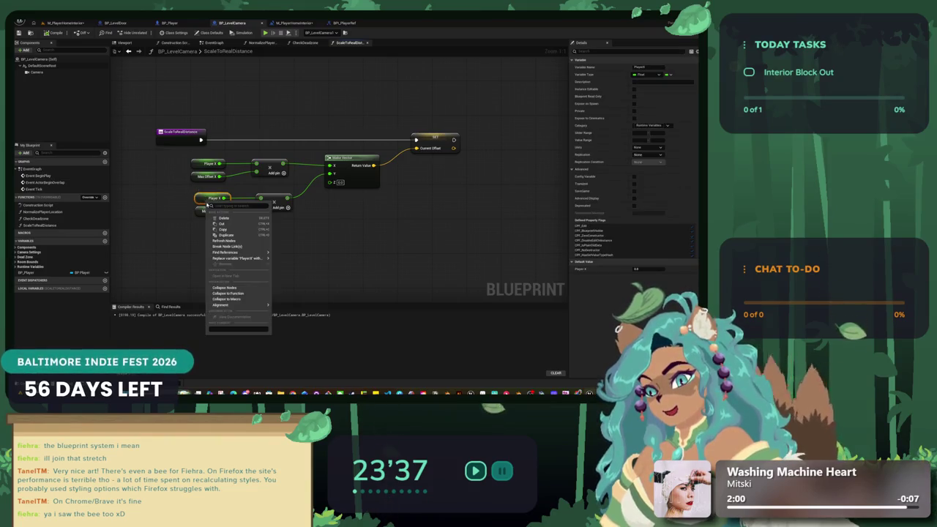
{"action": "left_click", "coordinate": [219, 218]}
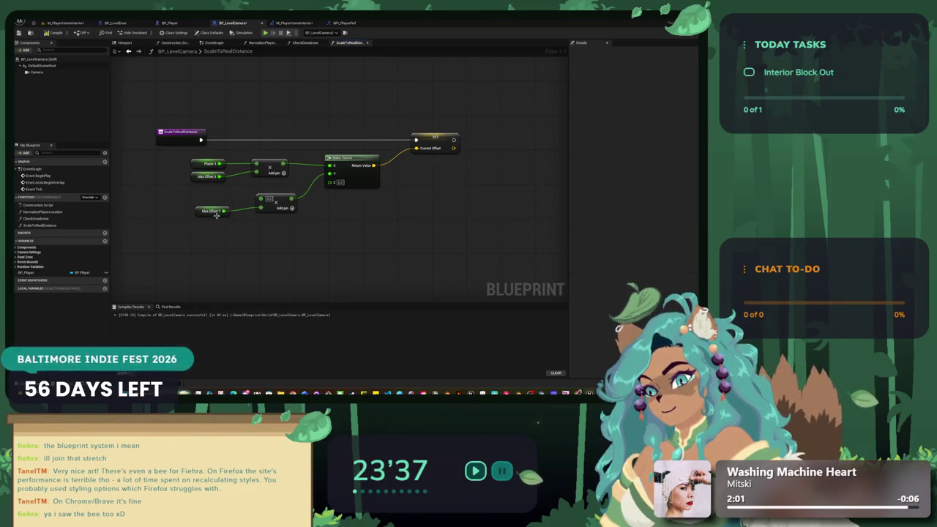
{"action": "left_click", "coordinate": [15, 266]}
{"action": "left_click_drag", "start_coordinate": [50, 287], "coordinate": [228, 197]}
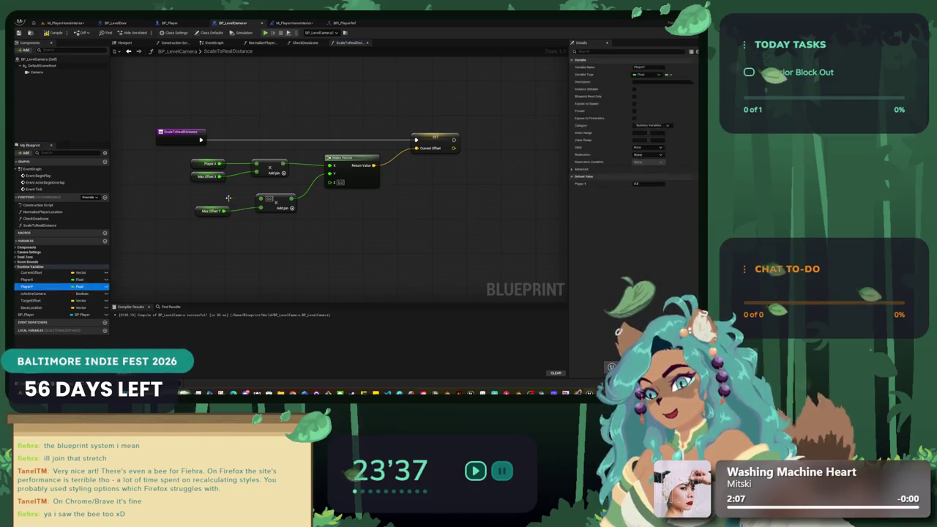
{"action": "left_click_drag", "start_coordinate": [236, 203], "coordinate": [206, 199]}
- Nudge the Player Y, Max Offset Y and Add nodes slightly left, then go back to M_PlayerHomeInterior
{"action": "left_click", "coordinate": [197, 213]}
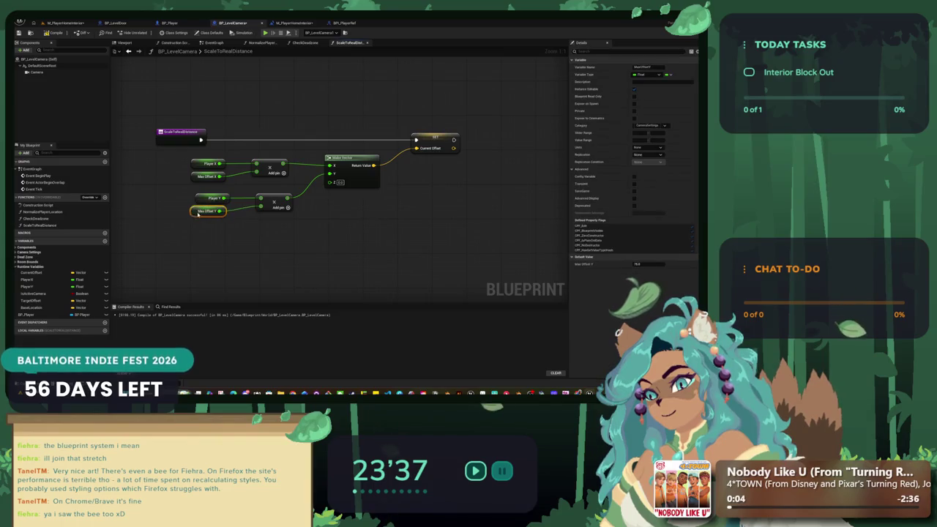
{"action": "left_click_drag", "start_coordinate": [275, 225], "coordinate": [198, 191]}
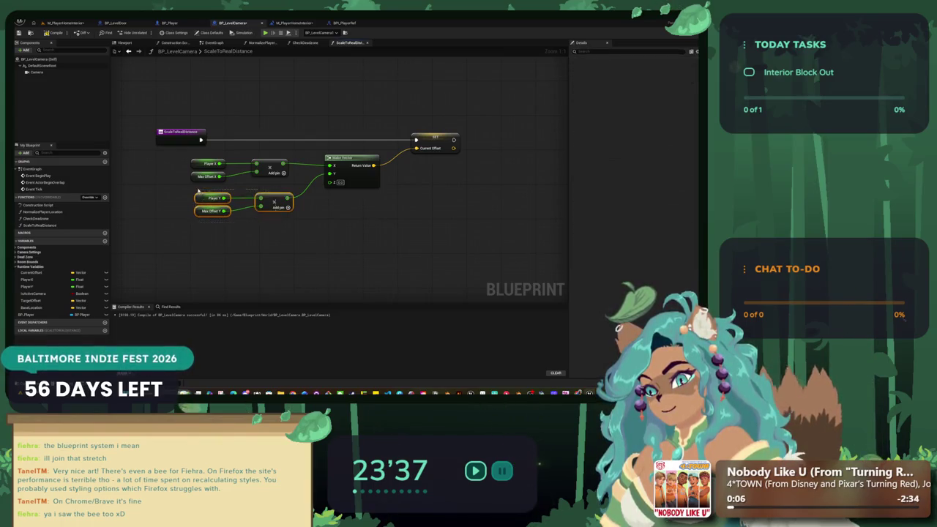
{"action": "left_click", "coordinate": [258, 233]}
{"action": "left_click_drag", "start_coordinate": [338, 153], "coordinate": [187, 163]}
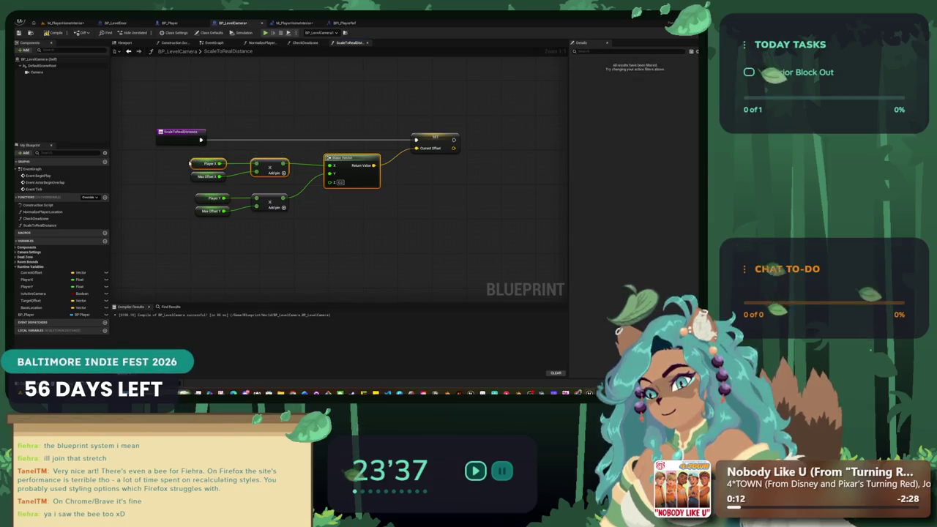
{"action": "left_click", "coordinate": [311, 208]}
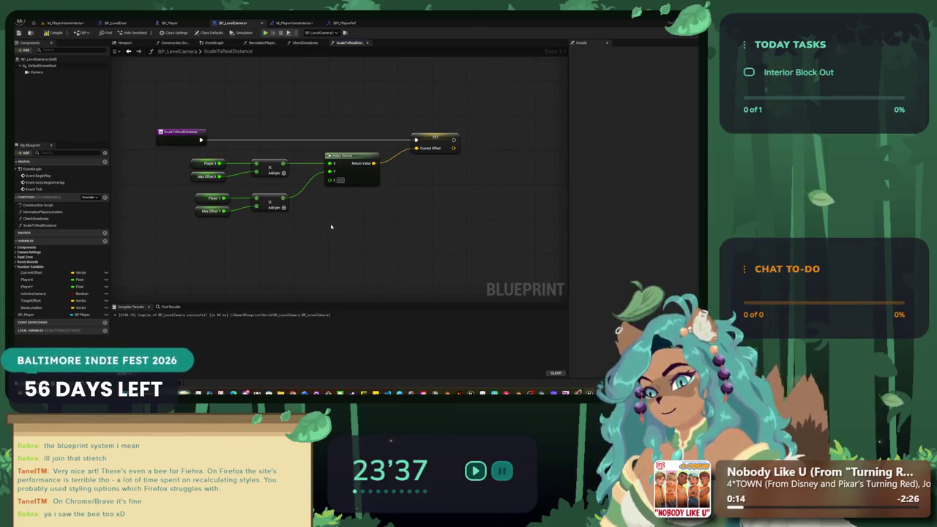
{"action": "left_click_drag", "start_coordinate": [290, 212], "coordinate": [192, 193]}
{"action": "left_click_drag", "start_coordinate": [268, 200], "coordinate": [262, 201]}
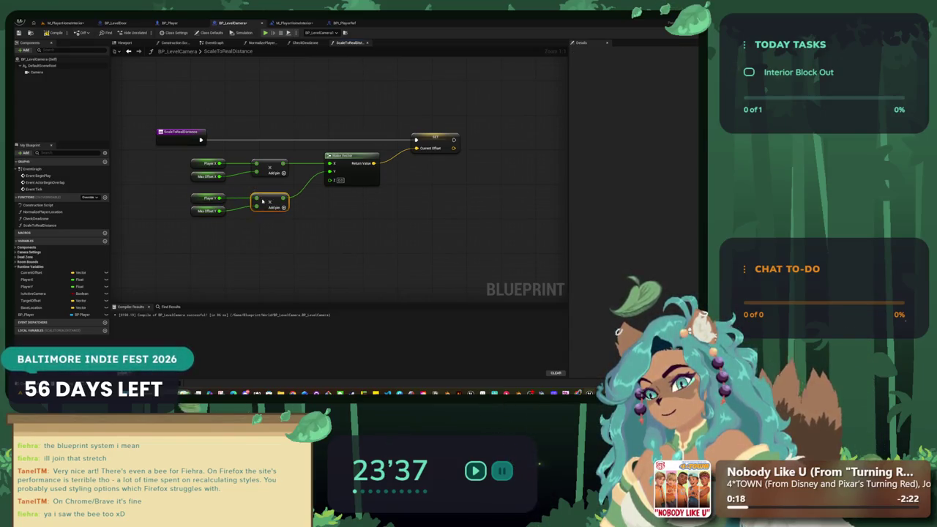
{"action": "left_click_drag", "start_coordinate": [402, 197], "coordinate": [399, 239]}
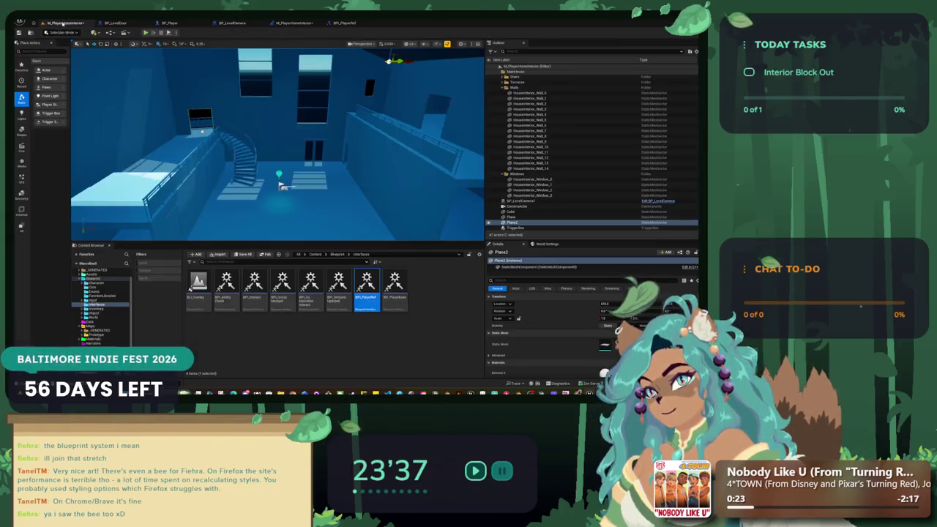
{"action": "left_click", "coordinate": [64, 23]}
- Play-test with WASD, walking around the room and down the spiral stairs, then return to BP_LevelCamera
{"action": "left_click", "coordinate": [322, 197]}
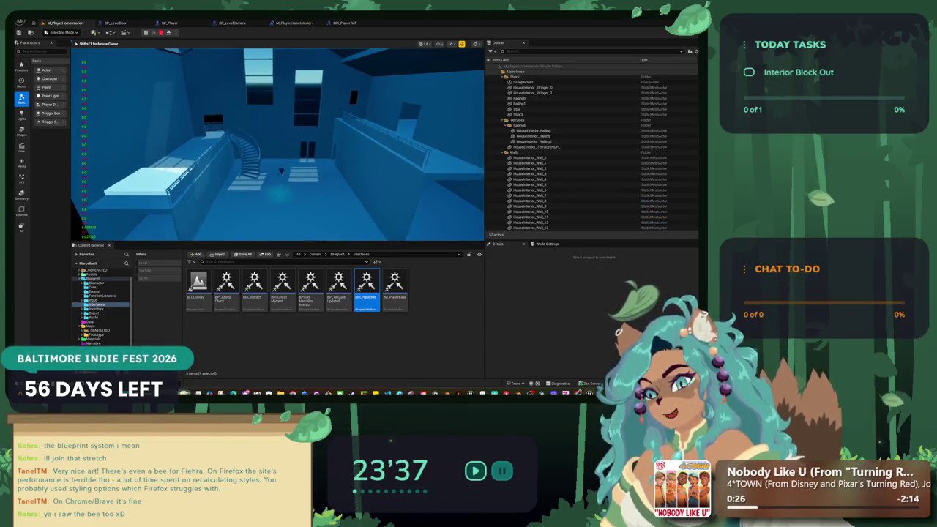
{"action": "key", "text": "s"}
{"action": "key", "text": "d"}
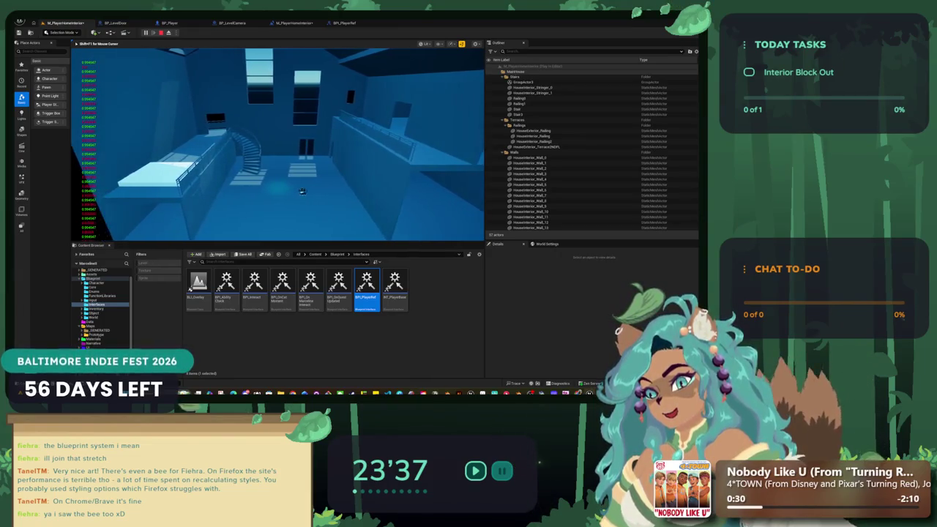
{"action": "key", "text": "a"}
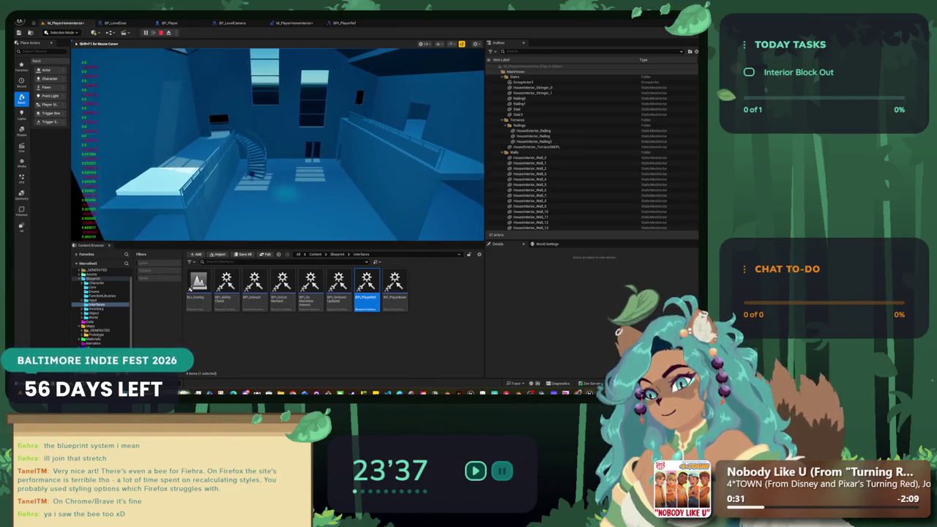
{"action": "key", "text": "w"}
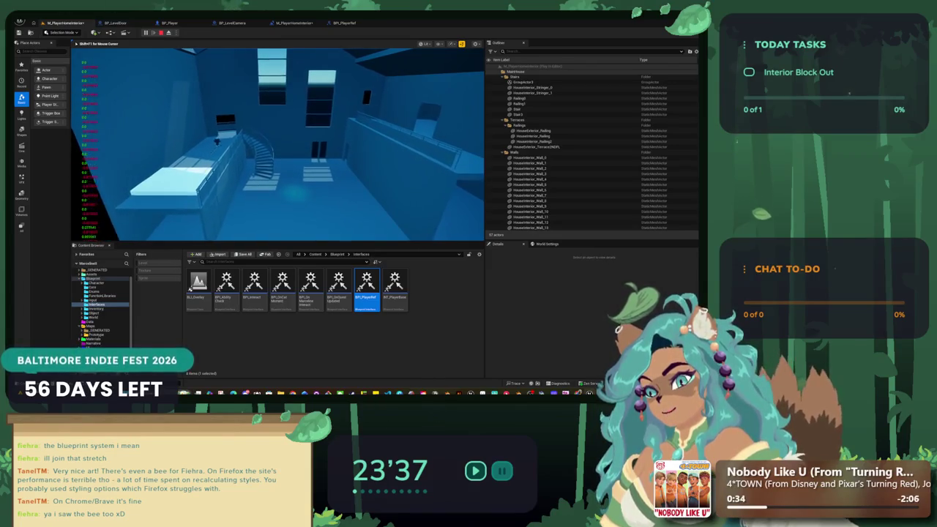
{"action": "key", "text": "d"}
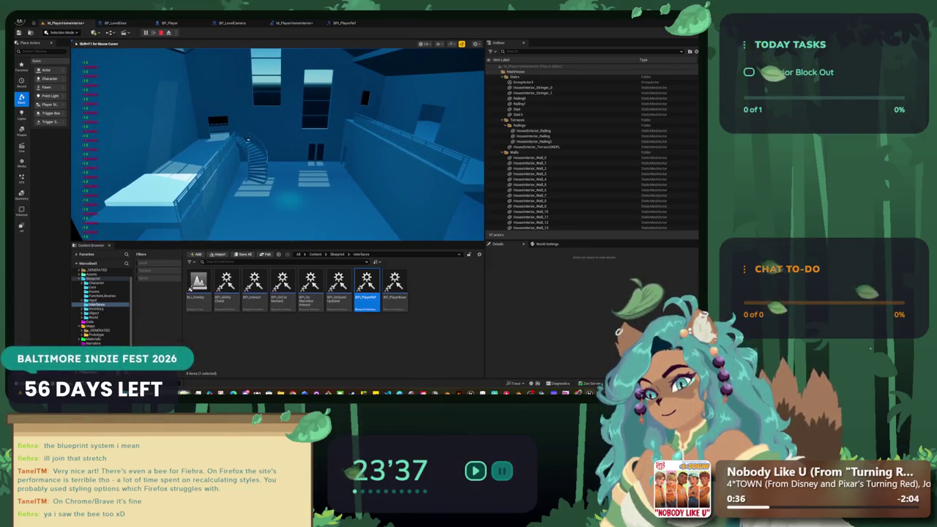
{"action": "key", "text": "s"}
{"action": "key", "text": "d"}
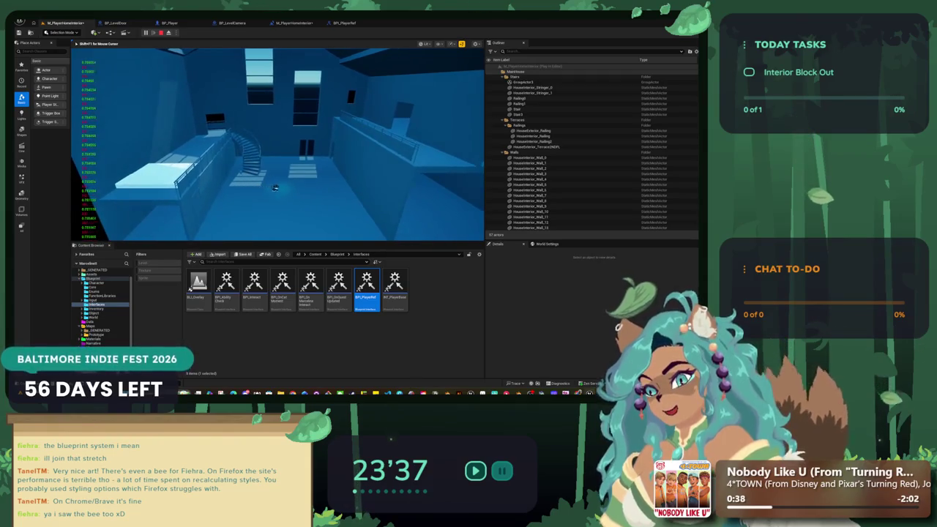
{"action": "key", "text": "d"}
{"action": "key", "text": "a"}
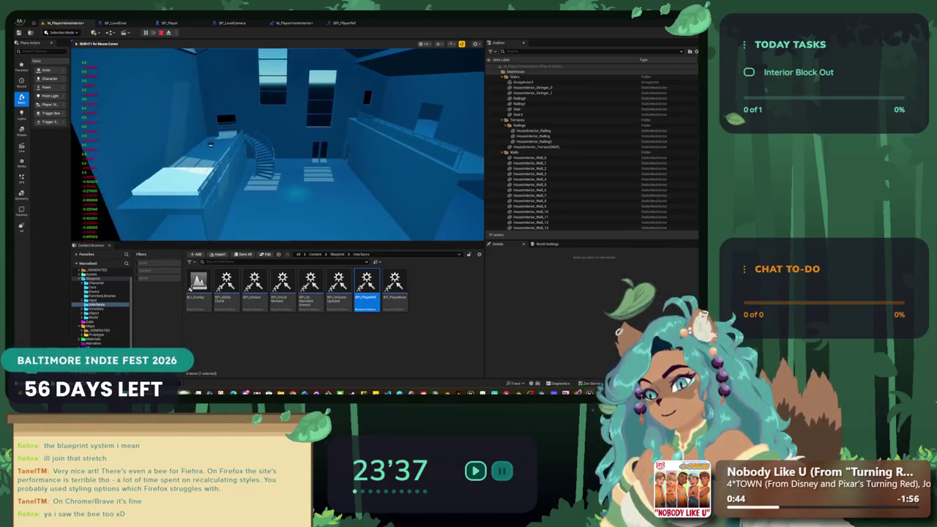
{"action": "key", "text": "Escape"}
{"action": "left_click", "coordinate": [273, 23]}
{"action": "left_click", "coordinate": [238, 23]}
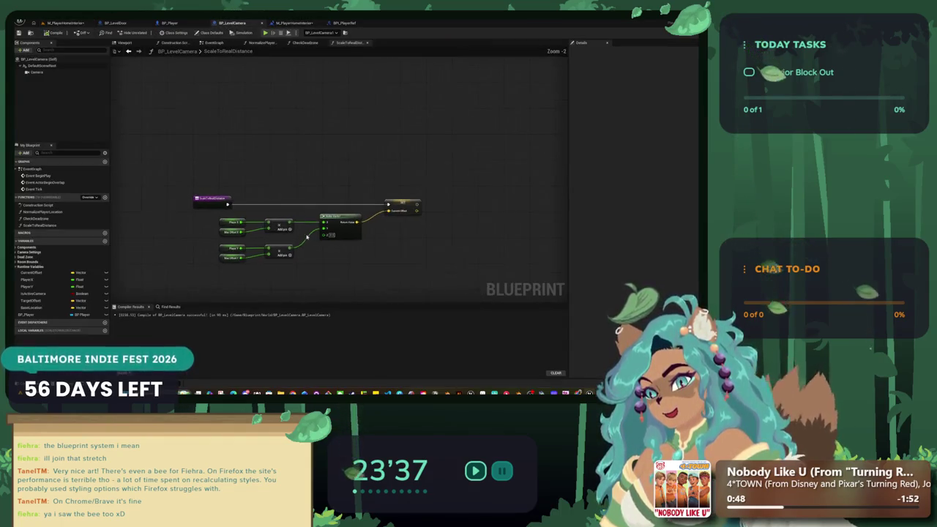
- In the EventGraph, shift the Event Tick node row left and pan over to VInterp To and Set Actor Location
{"action": "left_click", "coordinate": [214, 43]}
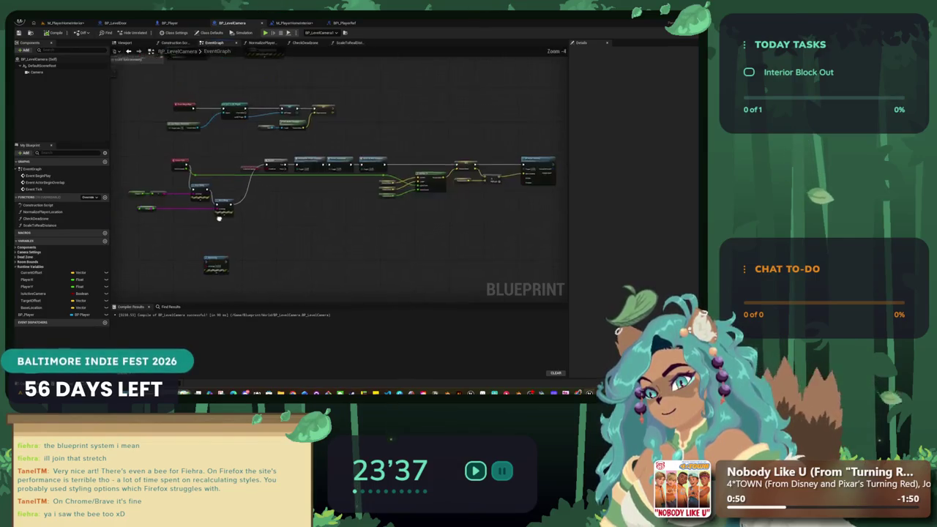
{"action": "left_click_drag", "start_coordinate": [219, 218], "coordinate": [307, 215]}
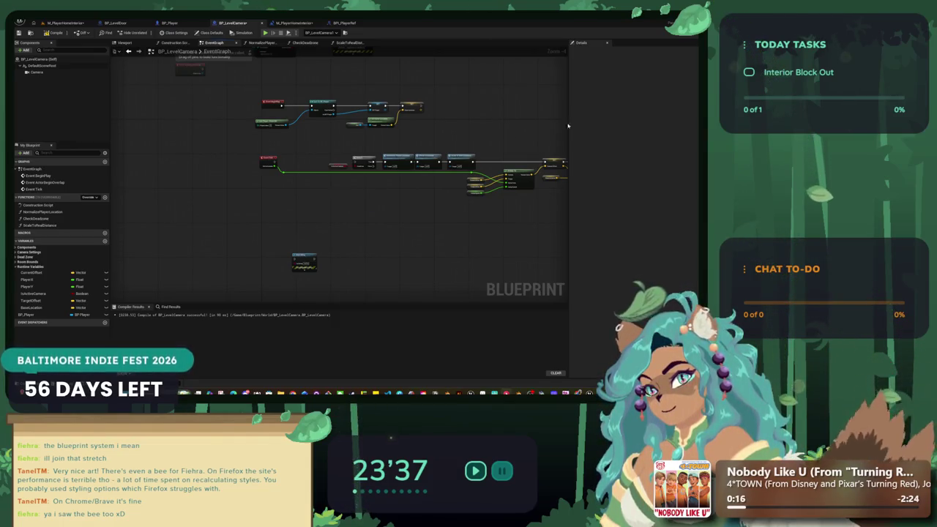
{"action": "mouse_move", "coordinate": [341, 165]}
{"action": "left_mouse_down"}
{"action": "mouse_move", "coordinate": [288, 210]}
{"action": "mouse_move", "coordinate": [287, 202]}
{"action": "left_mouse_up"}
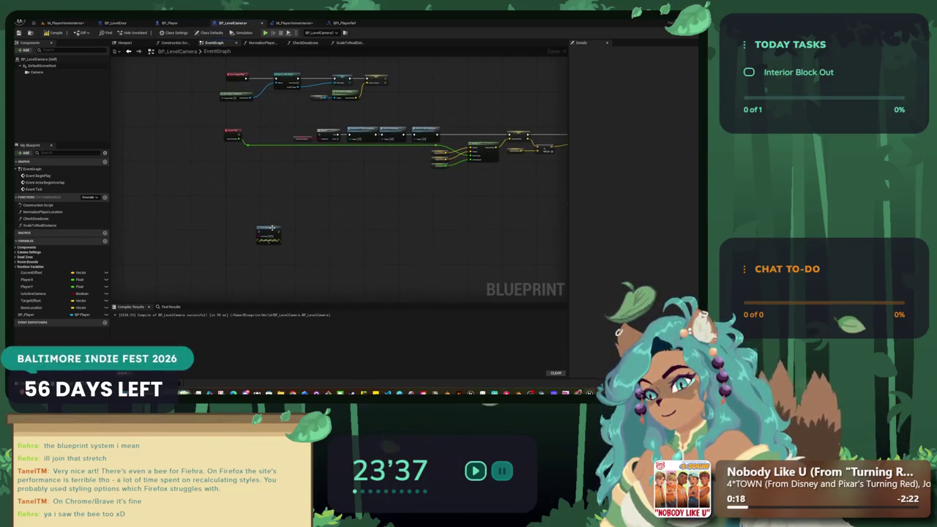
{"action": "left_click_drag", "start_coordinate": [333, 166], "coordinate": [291, 233]}
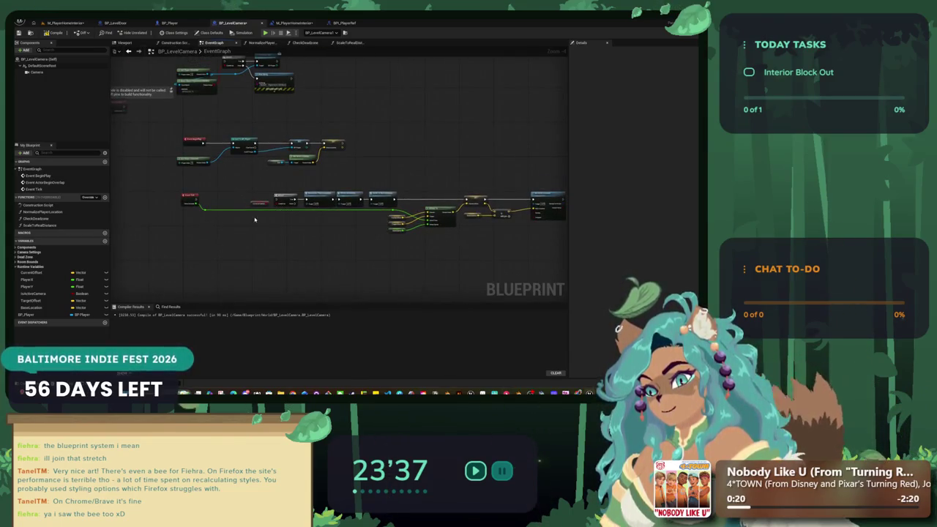
{"action": "left_click_drag", "start_coordinate": [402, 186], "coordinate": [253, 211]}
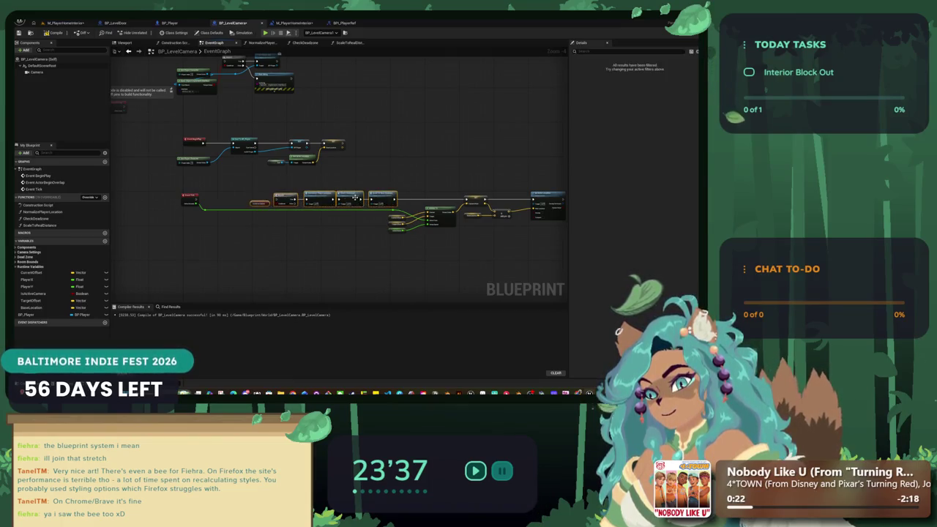
{"action": "left_click_drag", "start_coordinate": [386, 197], "coordinate": [342, 196]}
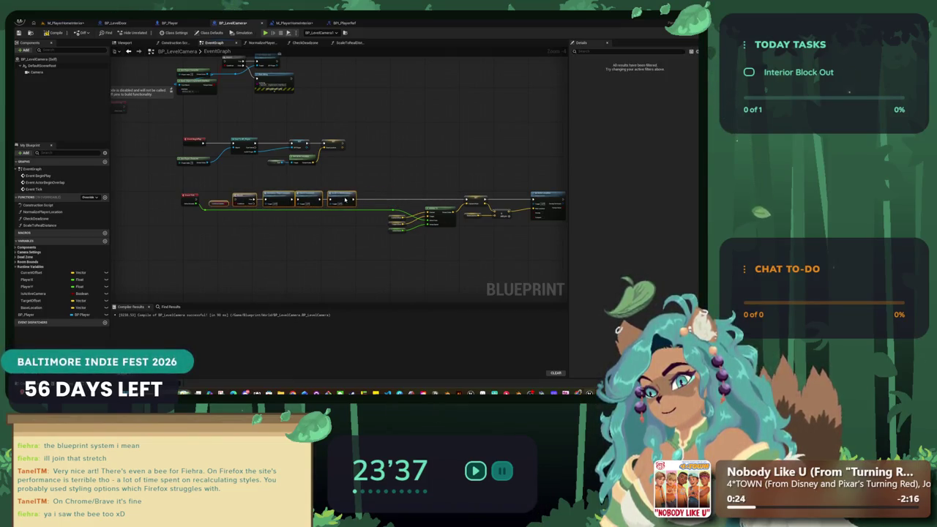
{"action": "scroll", "coordinate": [206, 209], "scroll_direction": "up", "scroll_amount": 2}
{"action": "scroll", "coordinate": [206, 209], "scroll_direction": "up", "scroll_amount": 1}
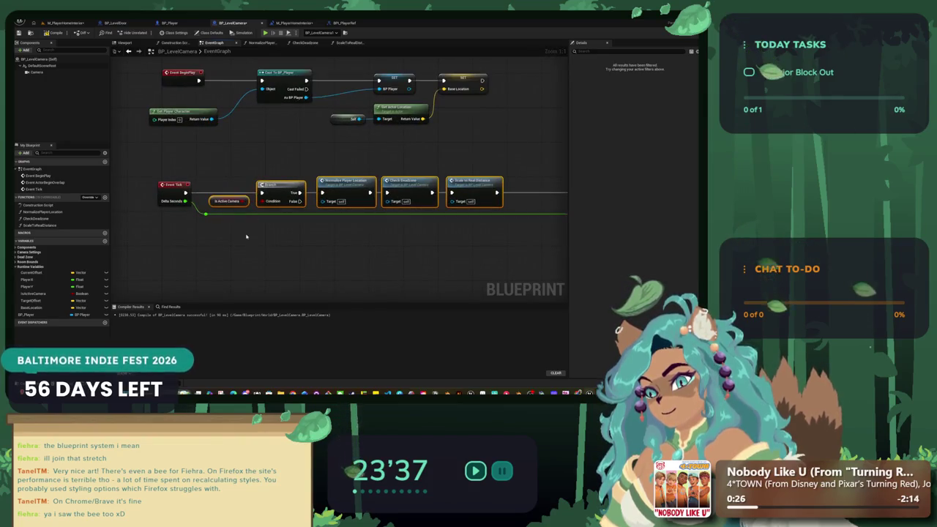
{"action": "left_click", "coordinate": [285, 229]}
{"action": "mouse_move", "coordinate": [285, 229]}
{"action": "left_mouse_down"}
{"action": "mouse_move", "coordinate": [140, 209]}
{"action": "mouse_move", "coordinate": [324, 212]}
{"action": "mouse_move", "coordinate": [132, 230]}
{"action": "mouse_move", "coordinate": [155, 230]}
{"action": "left_mouse_up"}
{"action": "scroll", "coordinate": [236, 228], "scroll_direction": "down", "scroll_amount": 1}
- Collapse the VInterp To through Set Actor Location nodes into a new function, tidying its wire with a reroute
{"action": "left_click_drag", "start_coordinate": [466, 246], "coordinate": [211, 154]}
{"action": "right_click", "coordinate": [483, 184]}
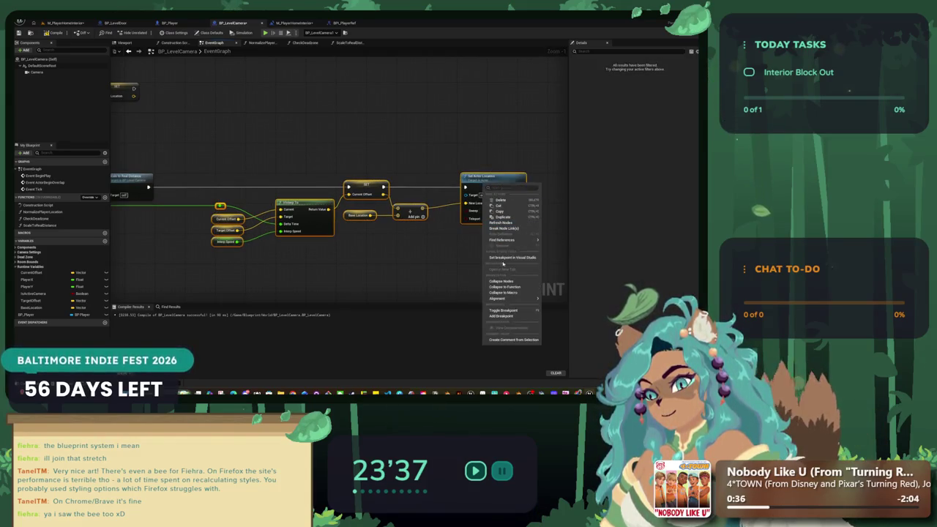
{"action": "left_click", "coordinate": [504, 287]}
{"action": "mouse_move", "coordinate": [315, 215]}
{"action": "left_mouse_down"}
{"action": "mouse_move", "coordinate": [232, 186]}
{"action": "mouse_move", "coordinate": [363, 156]}
{"action": "mouse_move", "coordinate": [476, 159]}
{"action": "mouse_move", "coordinate": [472, 203]}
{"action": "left_mouse_up"}
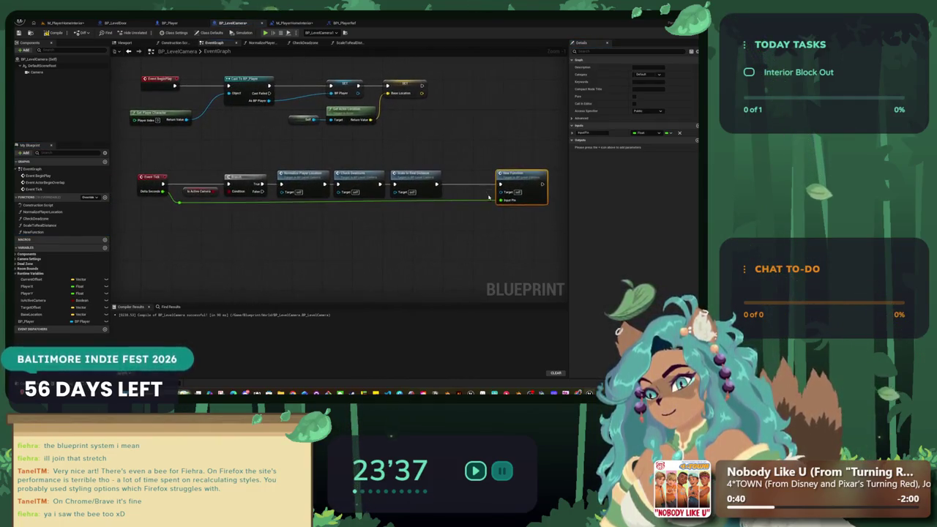
{"action": "double_click", "coordinate": [179, 203]}
{"action": "left_click_drag", "start_coordinate": [180, 204], "coordinate": [180, 200]}
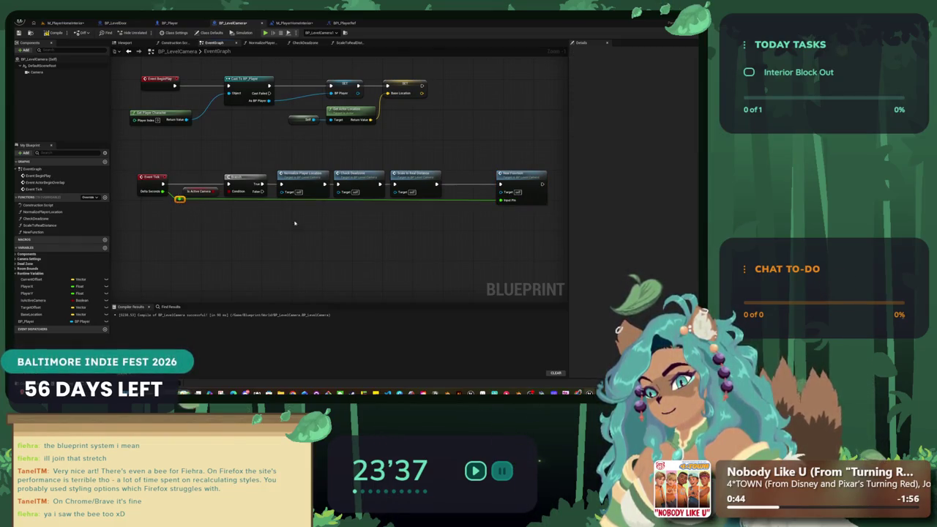
{"action": "left_click_drag", "start_coordinate": [510, 172], "coordinate": [463, 173]}
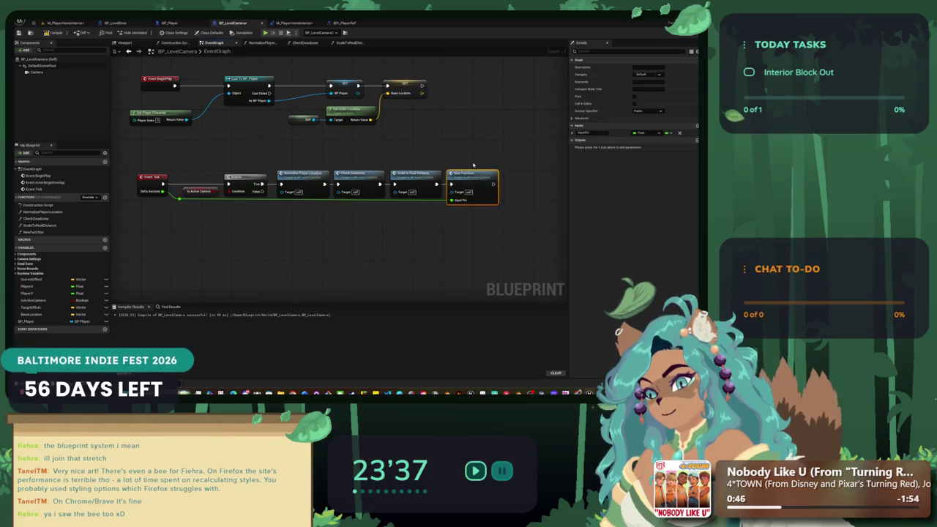
- Rename NewFunction to SetCameraLocation
{"action": "right_click", "coordinate": [55, 232]}
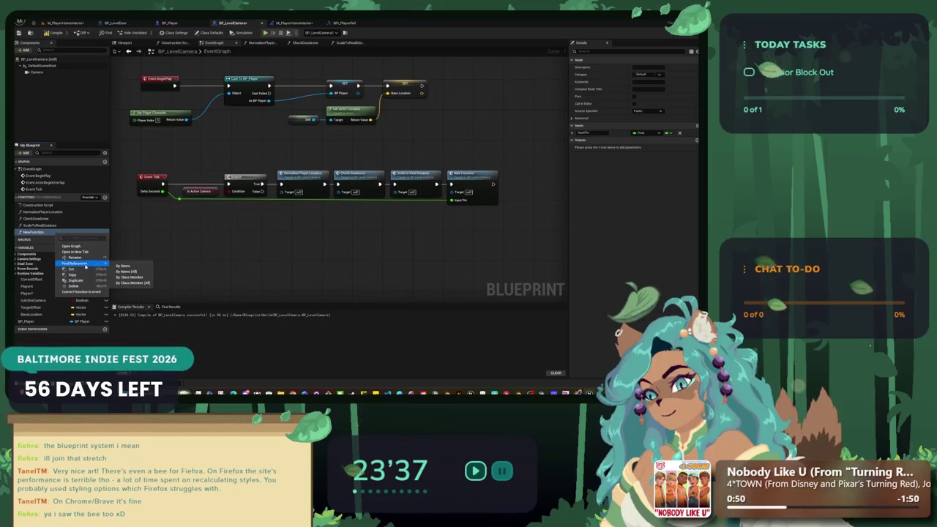
{"action": "left_click", "coordinate": [86, 258]}
{"action": "type", "text": "SetCameraLoca"}
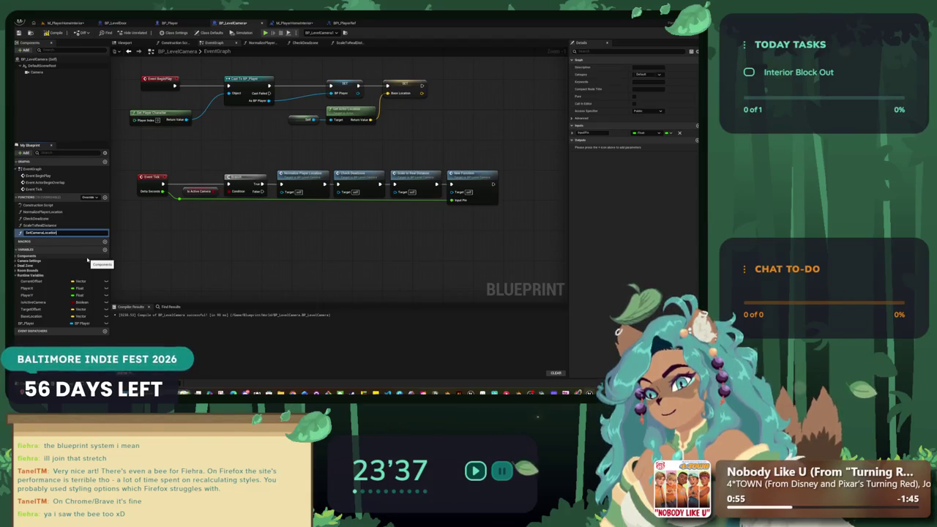
{"action": "key", "text": "Return"}
- Realign the Get Player Character, SET BP_Player and SET Base Location nodes in the graph
{"action": "mouse_move", "coordinate": [340, 109]}
{"action": "left_mouse_down"}
{"action": "mouse_move", "coordinate": [348, 183]}
{"action": "mouse_move", "coordinate": [370, 190]}
{"action": "left_mouse_up"}
{"action": "left_click_drag", "start_coordinate": [350, 133], "coordinate": [350, 153]}
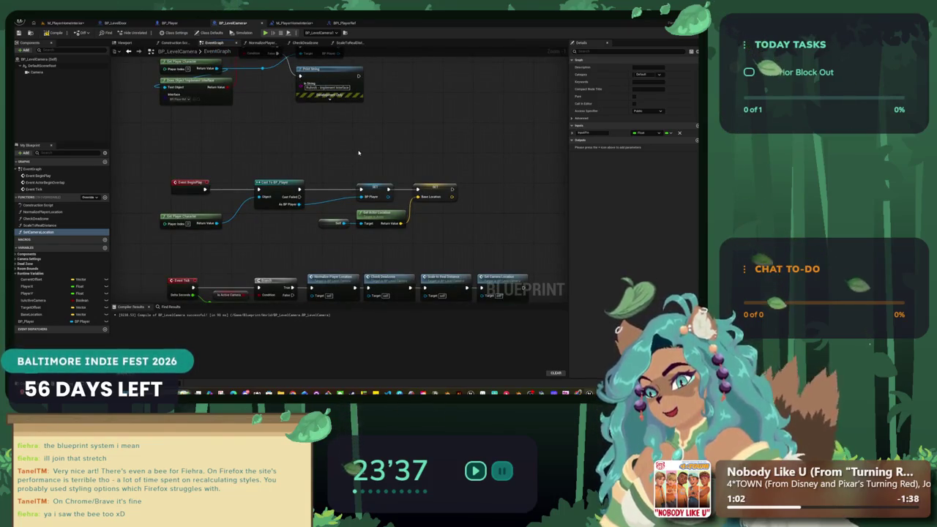
{"action": "left_click_drag", "start_coordinate": [192, 219], "coordinate": [203, 219]}
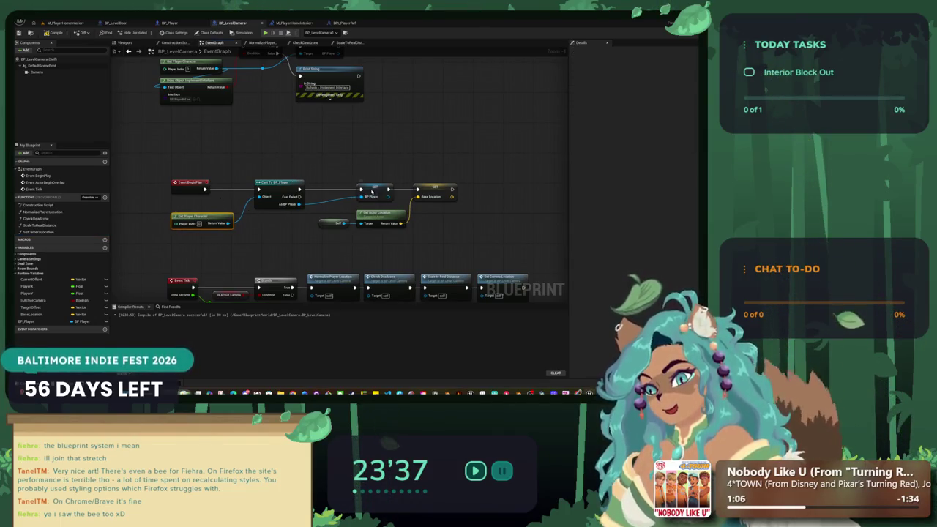
{"action": "left_click_drag", "start_coordinate": [372, 191], "coordinate": [342, 192]}
{"action": "left_click_drag", "start_coordinate": [420, 190], "coordinate": [346, 217]}
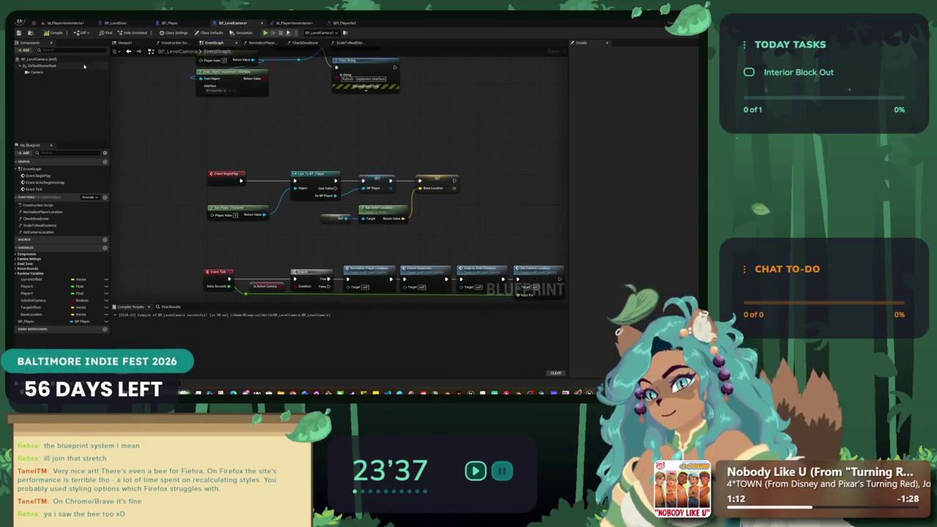
- Wrap the BeginPlay node group in a titled comment box and open its colour choices
{"action": "scroll", "coordinate": [354, 210], "scroll_direction": "down", "scroll_amount": 2}
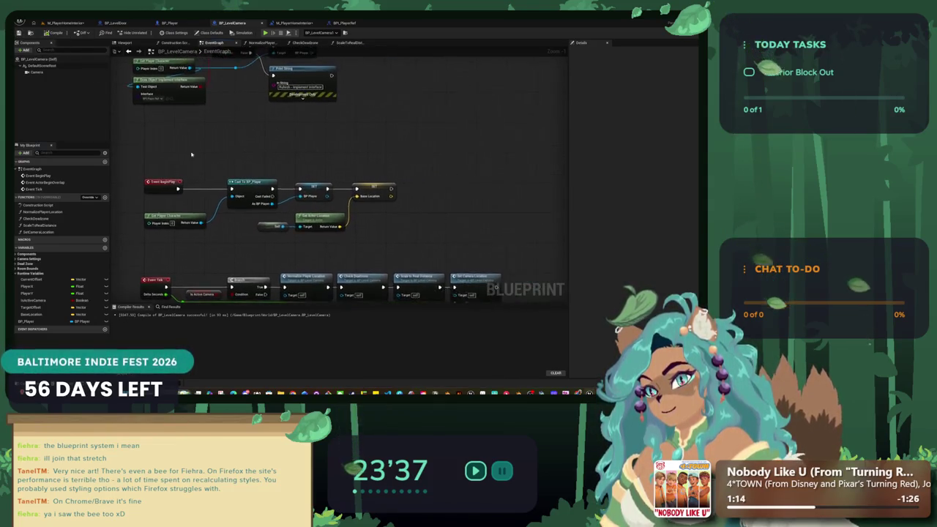
{"action": "left_click_drag", "start_coordinate": [374, 223], "coordinate": [156, 171]}
{"action": "key", "text": "c"}
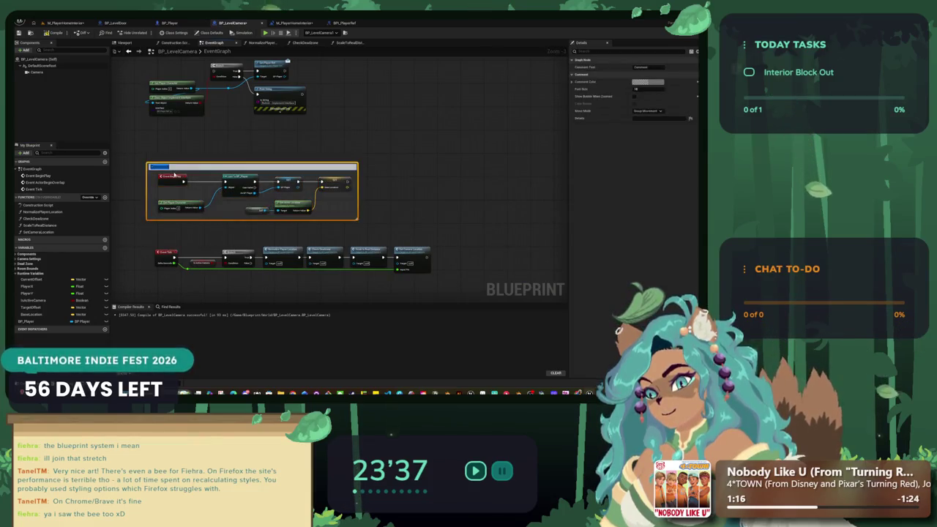
{"action": "key", "text": "BackSpace"}
{"action": "type", "text": "BeginPlay"}
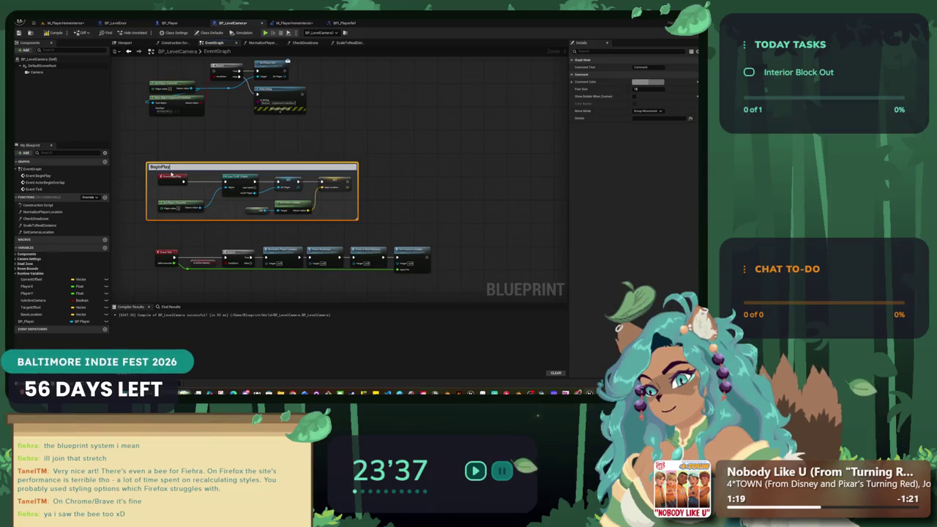
{"action": "key", "text": "Return"}
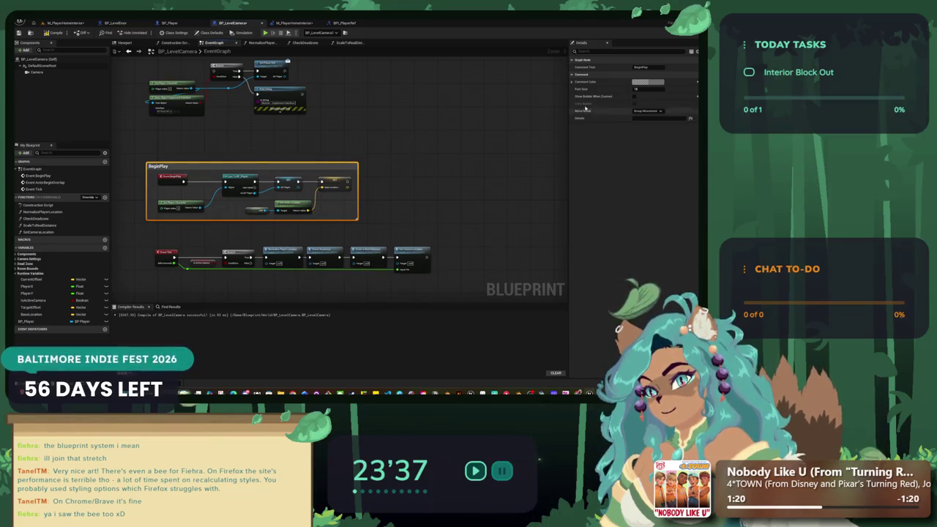
{"action": "left_click", "coordinate": [663, 83]}
- Wrap the Event Tick node row in an 'Event Tick' comment, pick its colour, and reposition it
{"action": "mouse_move", "coordinate": [437, 232]}
{"action": "left_mouse_down"}
{"action": "mouse_move", "coordinate": [460, 209]}
{"action": "mouse_move", "coordinate": [183, 165]}
{"action": "left_mouse_up"}
{"action": "left_click_drag", "start_coordinate": [331, 180], "coordinate": [345, 193]}
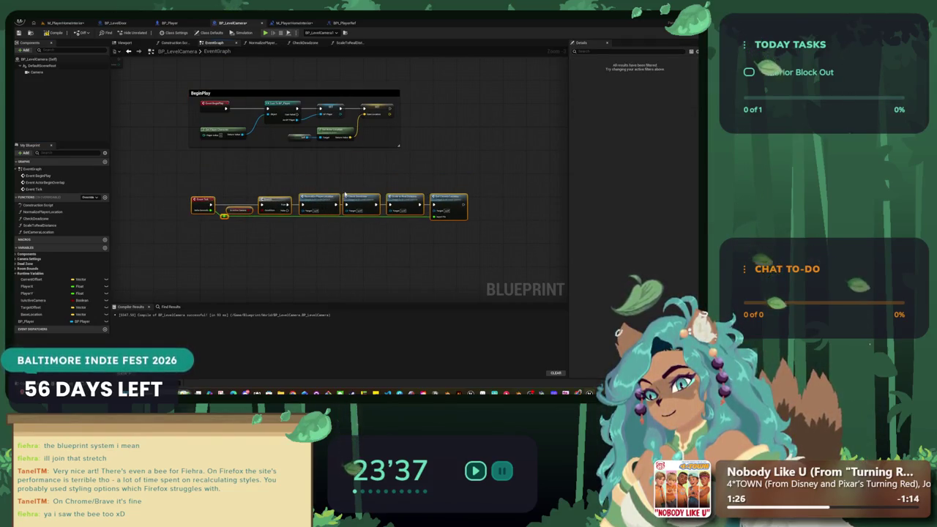
{"action": "key", "text": "c"}
{"action": "key", "text": "BackSpace"}
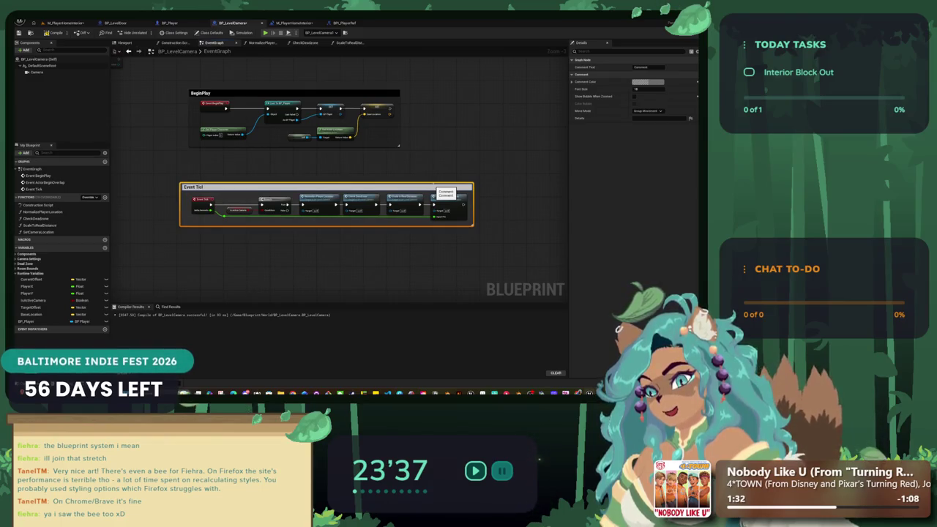
{"action": "key", "text": "Return"}
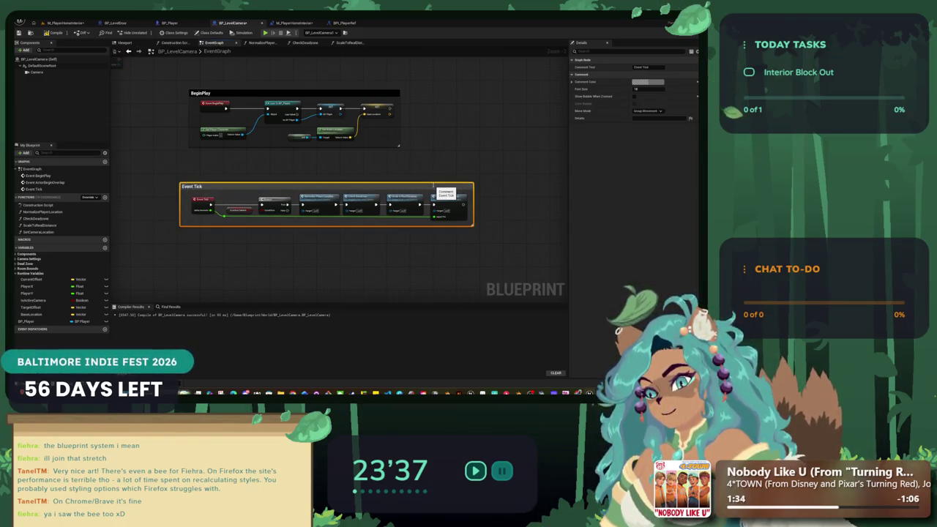
{"action": "left_click", "coordinate": [657, 75]}
{"action": "left_click", "coordinate": [577, 75]}
{"action": "left_click", "coordinate": [640, 82]}
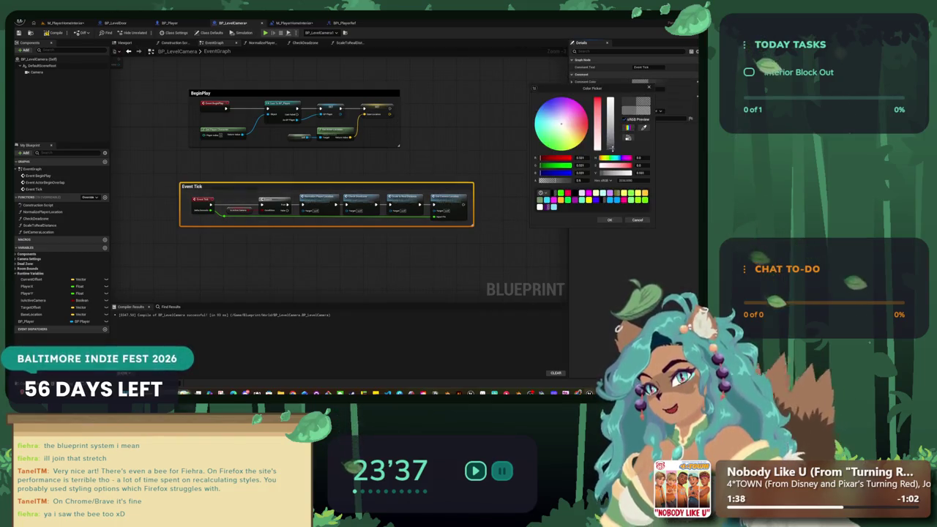
{"action": "left_click", "coordinate": [609, 219]}
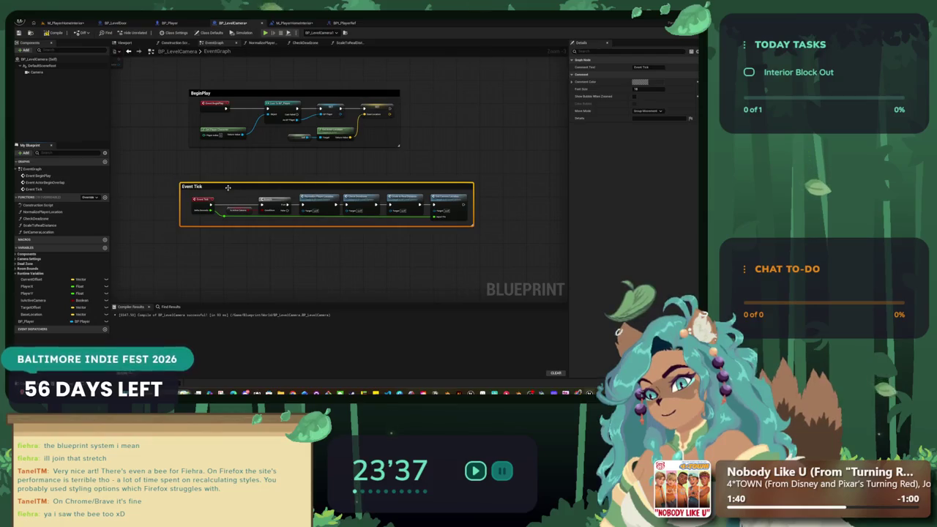
{"action": "left_click_drag", "start_coordinate": [227, 188], "coordinate": [237, 173]}
{"action": "left_click", "coordinate": [458, 135]}
- Move the disabled node to the upper right and wrap the player-reference nodes in a 'Revisit BPI REF' comment
{"action": "mouse_move", "coordinate": [457, 135]}
{"action": "left_mouse_down"}
{"action": "mouse_move", "coordinate": [470, 198]}
{"action": "mouse_move", "coordinate": [454, 220]}
{"action": "mouse_move", "coordinate": [496, 214]}
{"action": "left_mouse_up"}
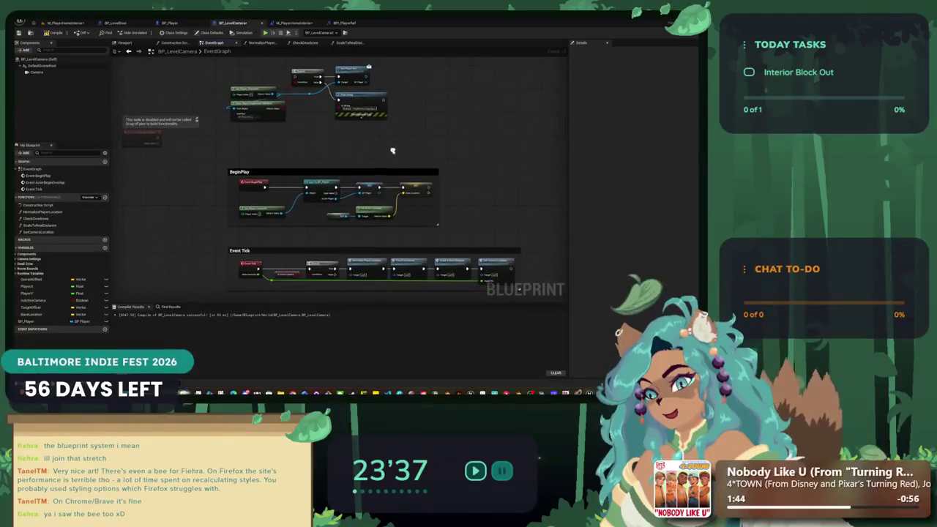
{"action": "mouse_move", "coordinate": [148, 140]}
{"action": "left_mouse_down"}
{"action": "mouse_move", "coordinate": [344, 139]}
{"action": "mouse_move", "coordinate": [542, 158]}
{"action": "mouse_move", "coordinate": [497, 158]}
{"action": "mouse_move", "coordinate": [514, 68]}
{"action": "left_mouse_up"}
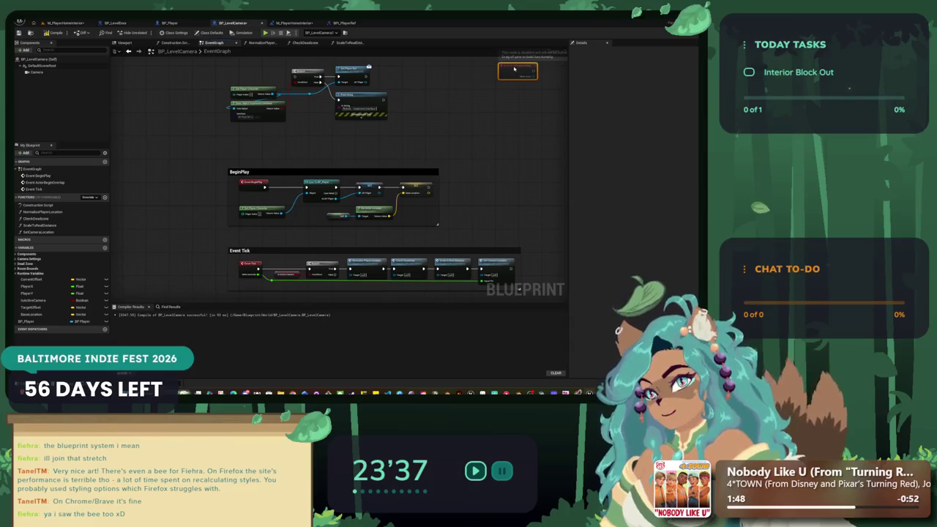
{"action": "scroll", "coordinate": [398, 100], "scroll_direction": "up", "scroll_amount": 5}
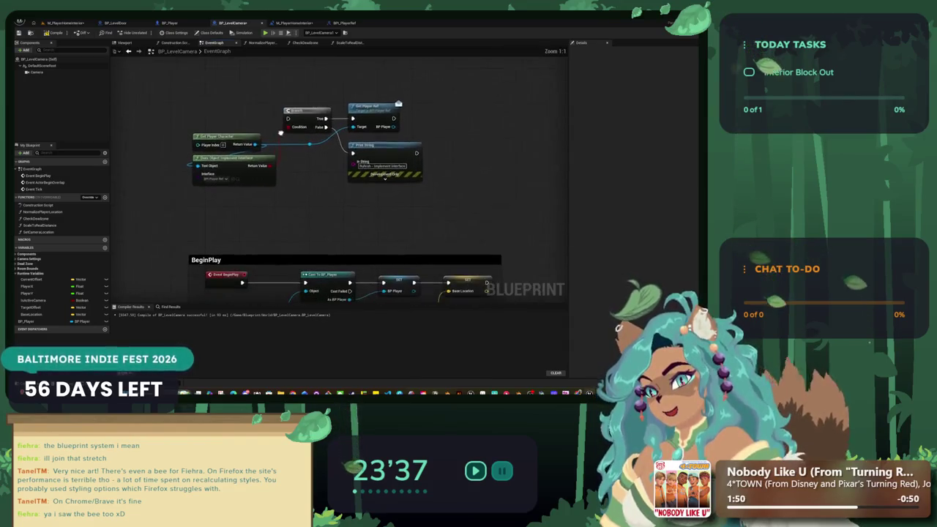
{"action": "left_click_drag", "start_coordinate": [428, 192], "coordinate": [187, 98]}
{"action": "type", "text": "c"}
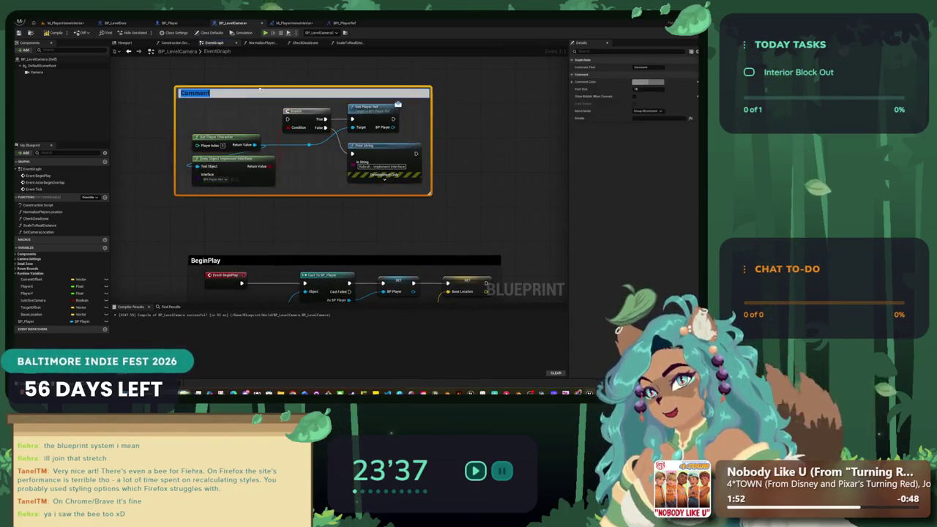
{"action": "type", "text": "Revisit BPI"}
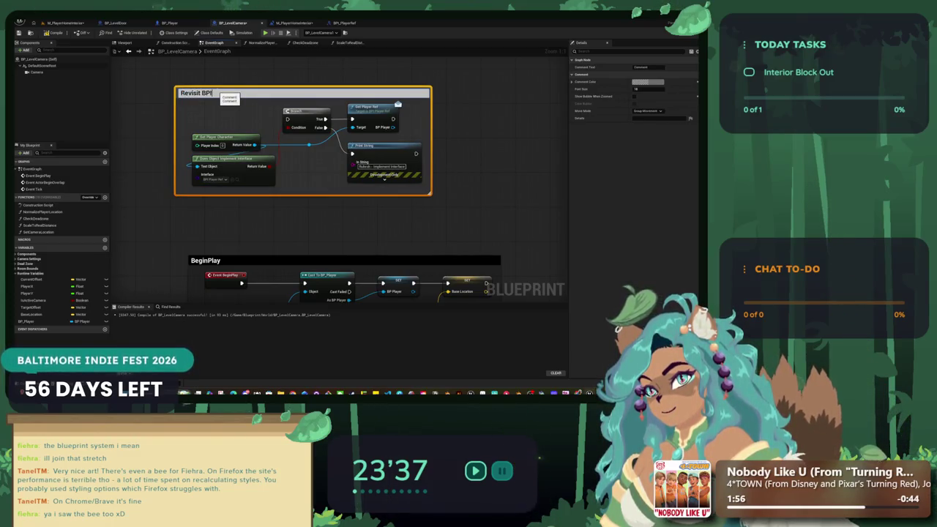
{"action": "type", "text": " REF"}
{"action": "left_click", "coordinate": [216, 219]}
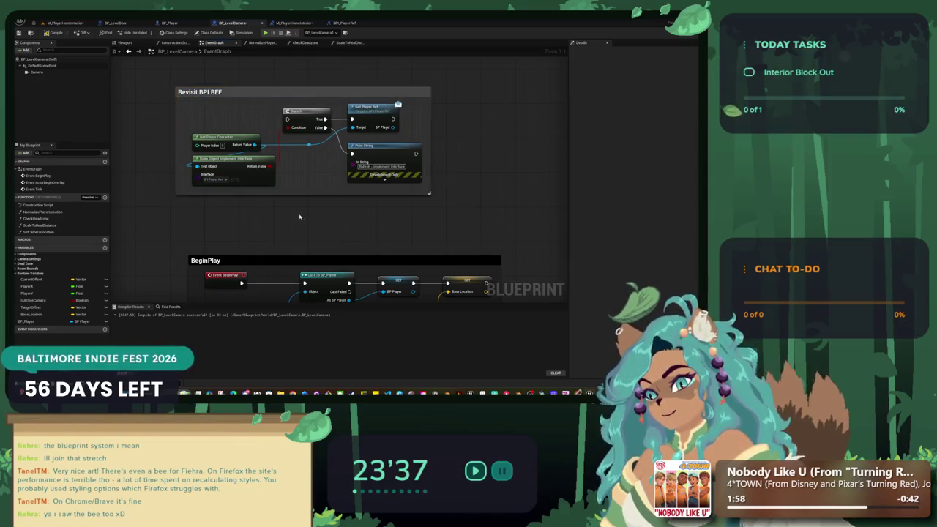
{"action": "scroll", "coordinate": [299, 140], "scroll_direction": "down", "scroll_amount": 4}
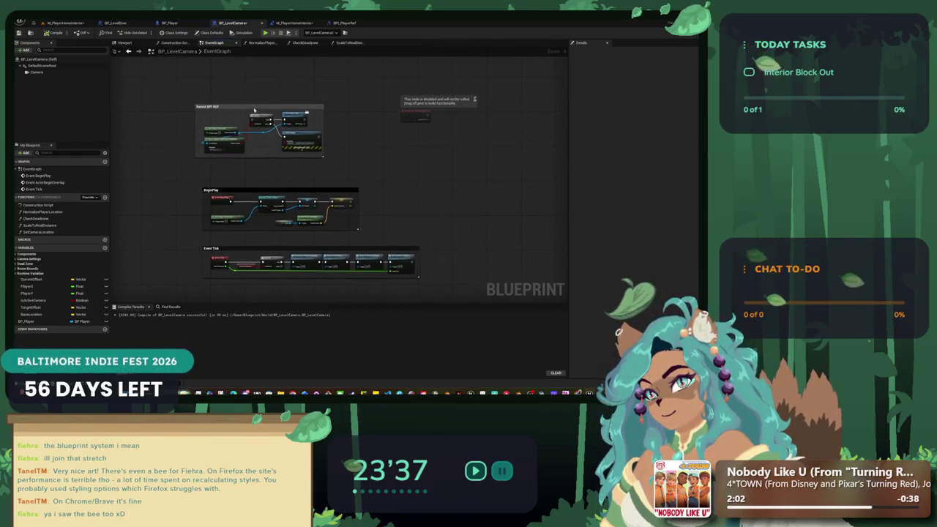
- Widen the Revisit BPI REF comment's left edge and colour it red
{"action": "left_click_drag", "start_coordinate": [196, 117], "coordinate": [203, 119]}
{"action": "left_click", "coordinate": [287, 107]}
{"action": "left_click", "coordinate": [658, 83]}
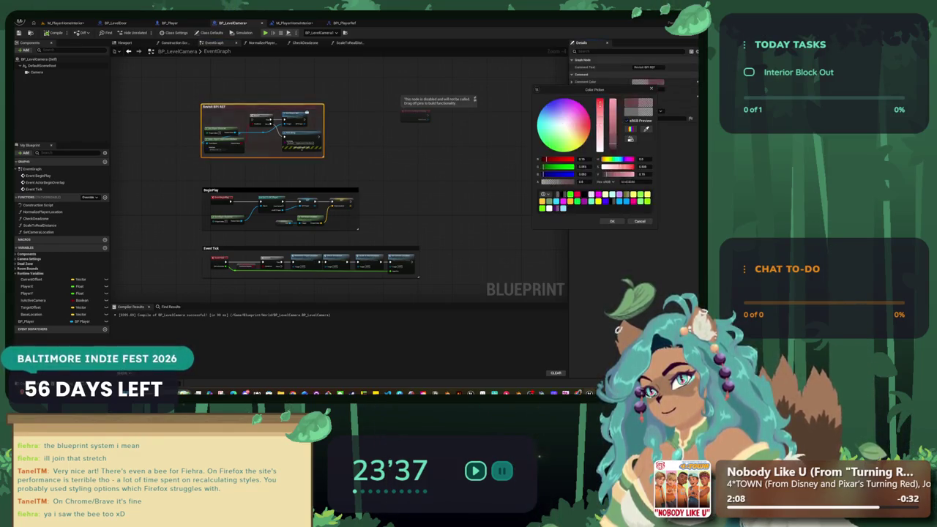
{"action": "left_click", "coordinate": [424, 153]}
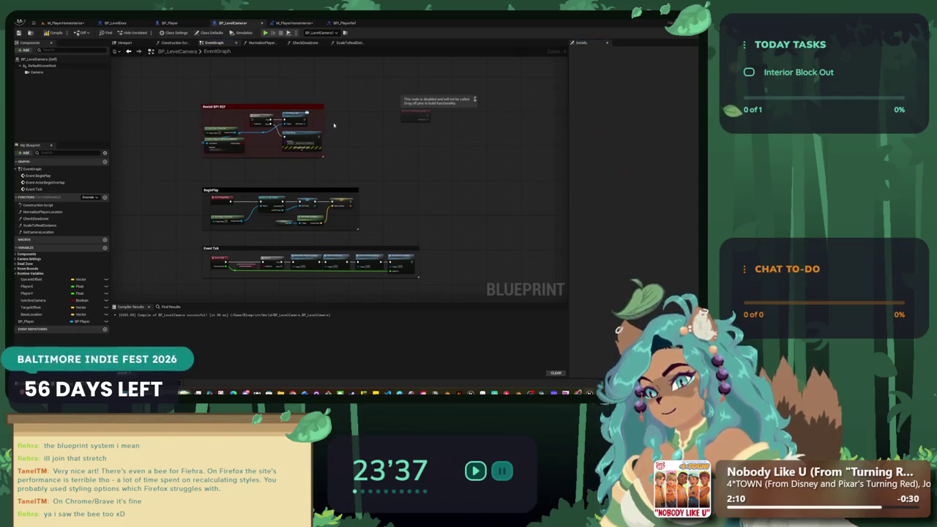
{"action": "left_click", "coordinate": [303, 106]}
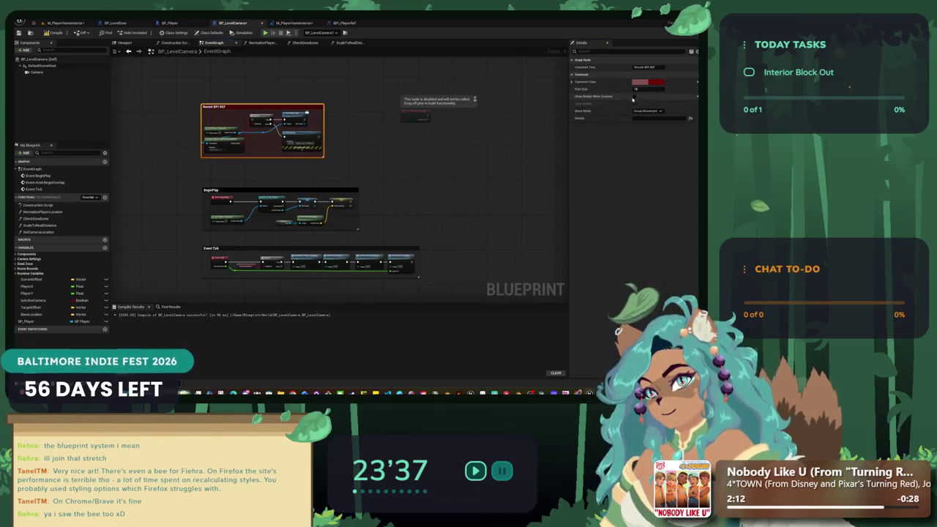
{"action": "left_click", "coordinate": [439, 146]}
- Shift all comment groups and nodes slightly right, then recentre the graph view
{"action": "left_click_drag", "start_coordinate": [455, 106], "coordinate": [419, 91]}
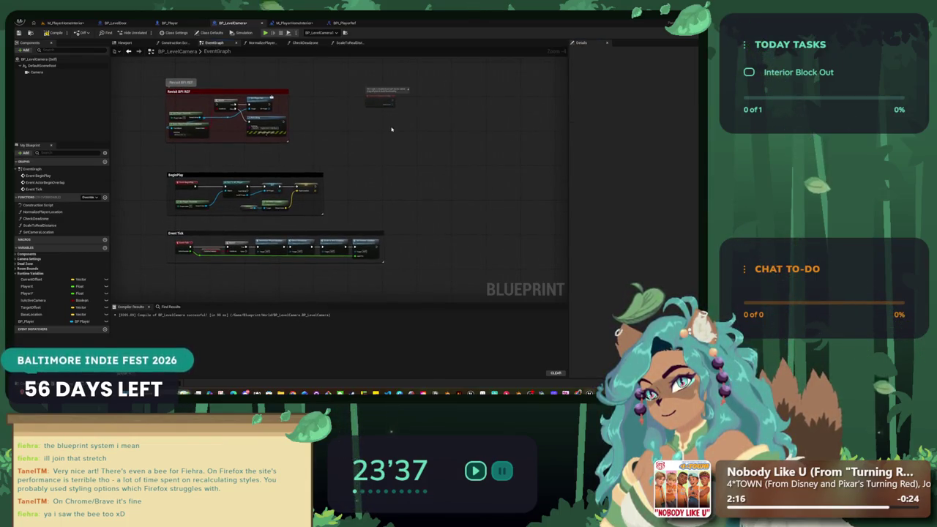
{"action": "left_click_drag", "start_coordinate": [394, 101], "coordinate": [449, 101]}
{"action": "left_click_drag", "start_coordinate": [355, 140], "coordinate": [356, 135]}
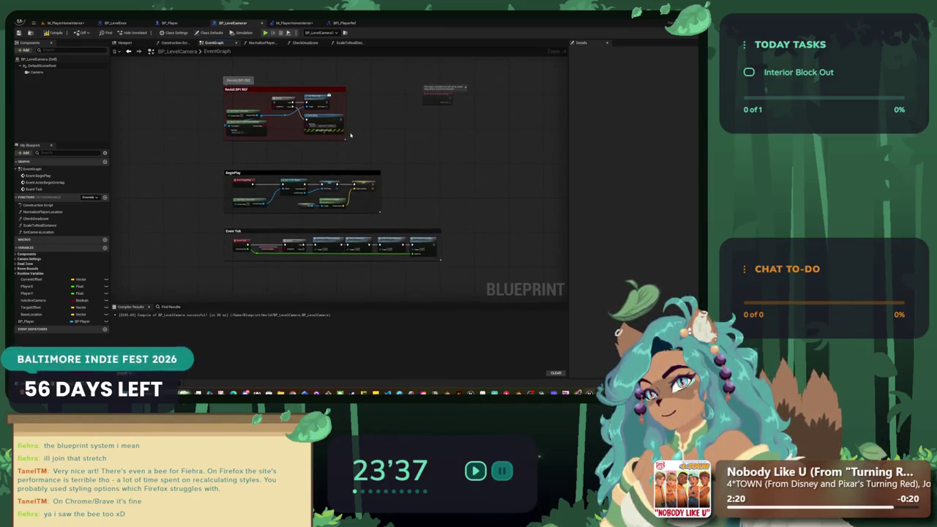
{"action": "left_click_drag", "start_coordinate": [445, 273], "coordinate": [168, 79]}
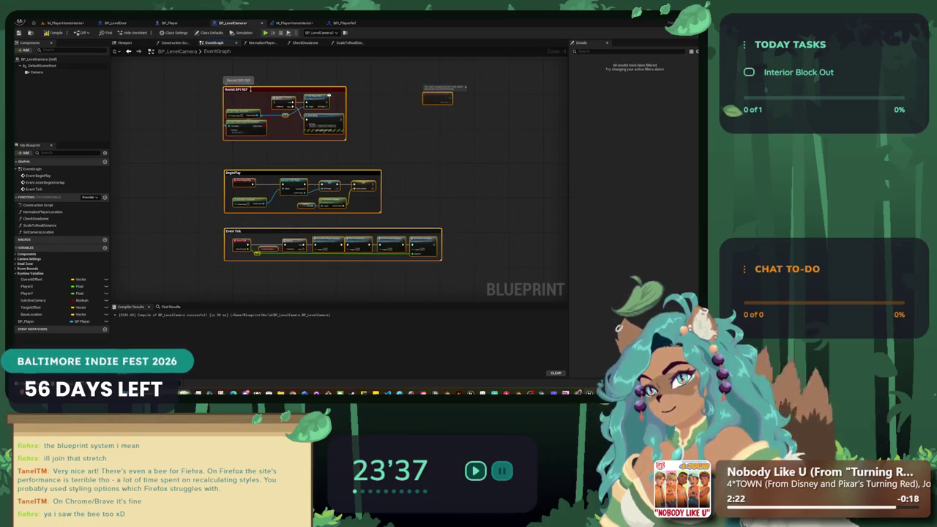
{"action": "left_click_drag", "start_coordinate": [254, 89], "coordinate": [264, 89]}
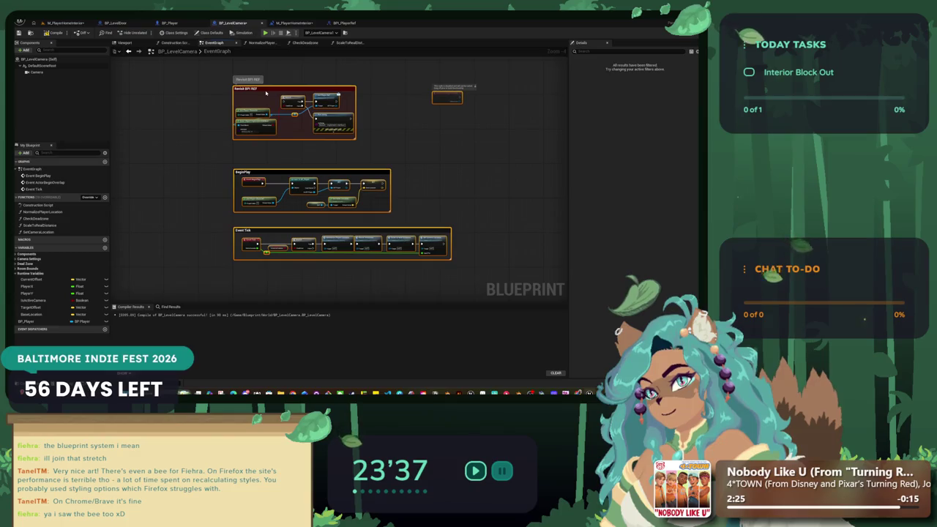
{"action": "left_click", "coordinate": [174, 125]}
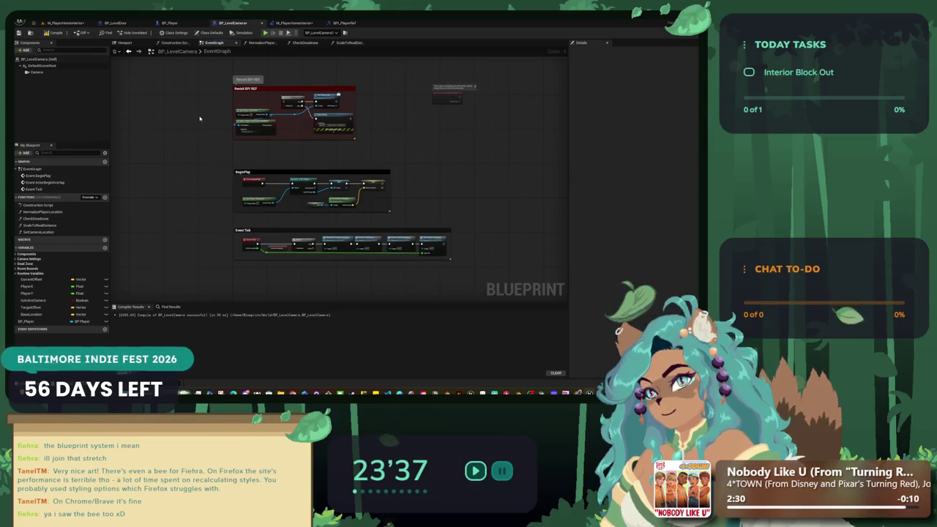
{"action": "key", "text": "Home"}
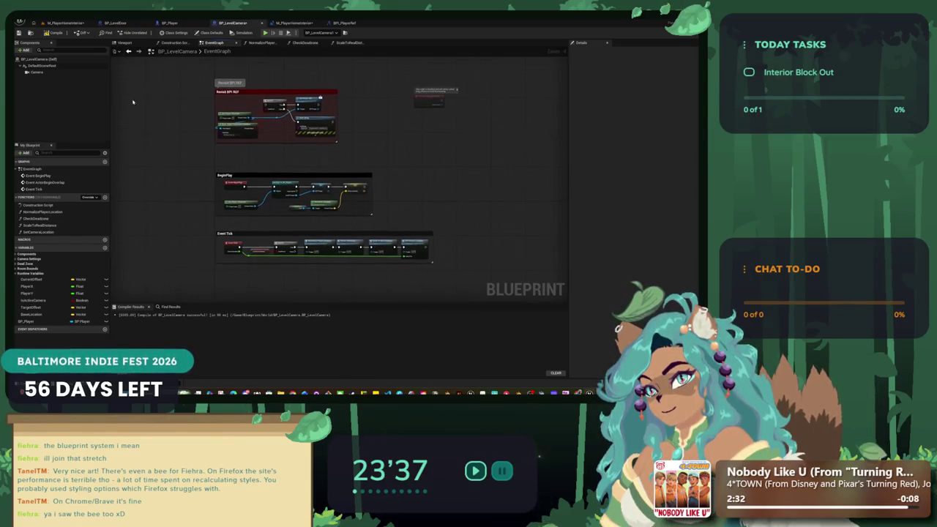
- Check the BP_Player event node, then switch to the M_PlayerHomeInterior level viewport
{"action": "left_click", "coordinate": [172, 23]}
{"action": "left_click_drag", "start_coordinate": [151, 52], "coordinate": [291, 134]}
{"action": "left_click", "coordinate": [116, 23]}
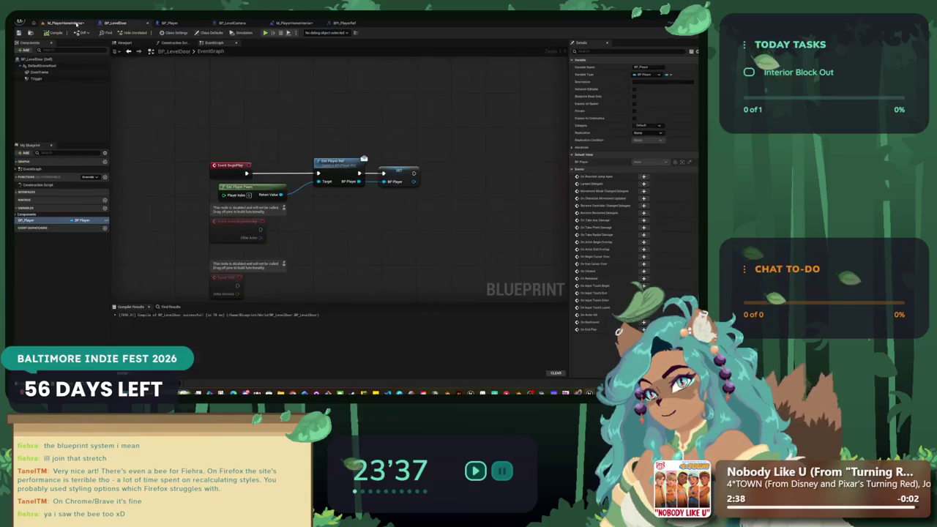
{"action": "left_click", "coordinate": [64, 23]}
{"action": "left_click_drag", "start_coordinate": [254, 236], "coordinate": [280, 139]}
- Play-test the level camera, reframe the house interior, and view the level blueprint's overlap chain
{"action": "key", "text": "alt+p"}
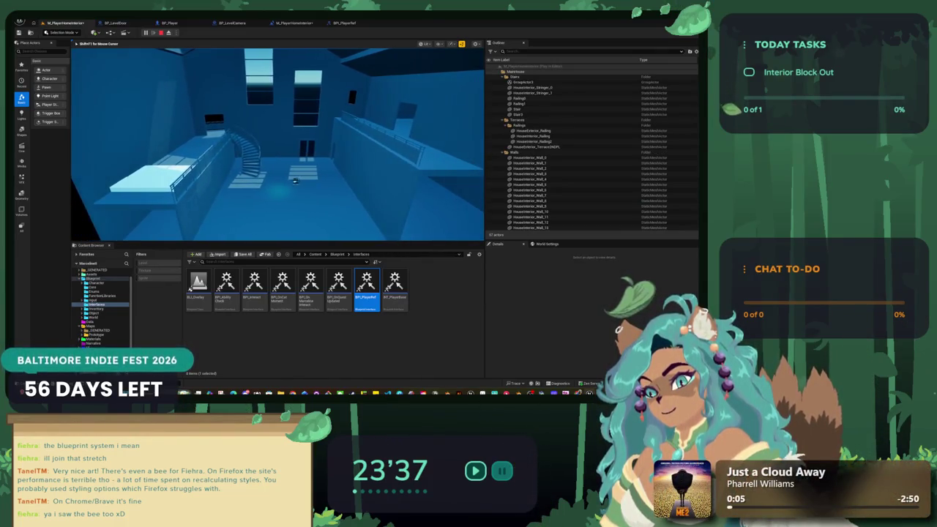
{"action": "key", "text": "Escape"}
{"action": "key", "text": "f"}
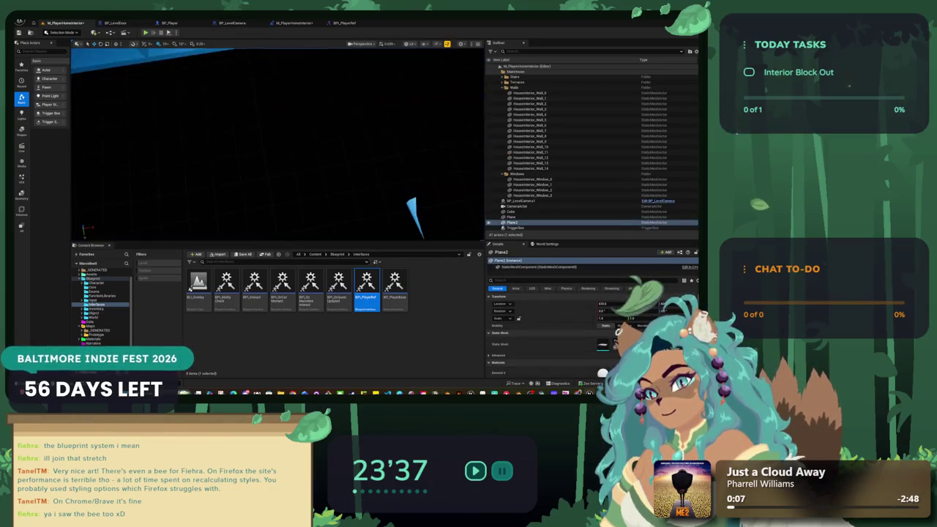
{"action": "left_click", "coordinate": [294, 23]}
{"action": "mouse_move", "coordinate": [331, 133]}
{"action": "left_mouse_down"}
{"action": "mouse_move", "coordinate": [322, 113]}
{"action": "mouse_move", "coordinate": [190, 98]}
{"action": "mouse_move", "coordinate": [337, 123]}
{"action": "left_mouse_up"}
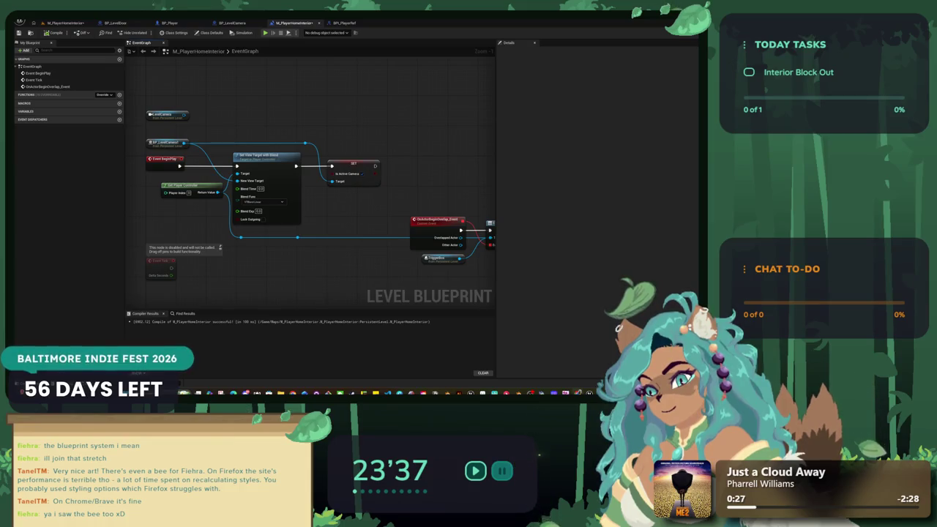
- Zoom into BP_LevelCamera's Event Tick chain and open the SetCameraLocation function graph from its end
{"action": "left_click", "coordinate": [232, 22]}
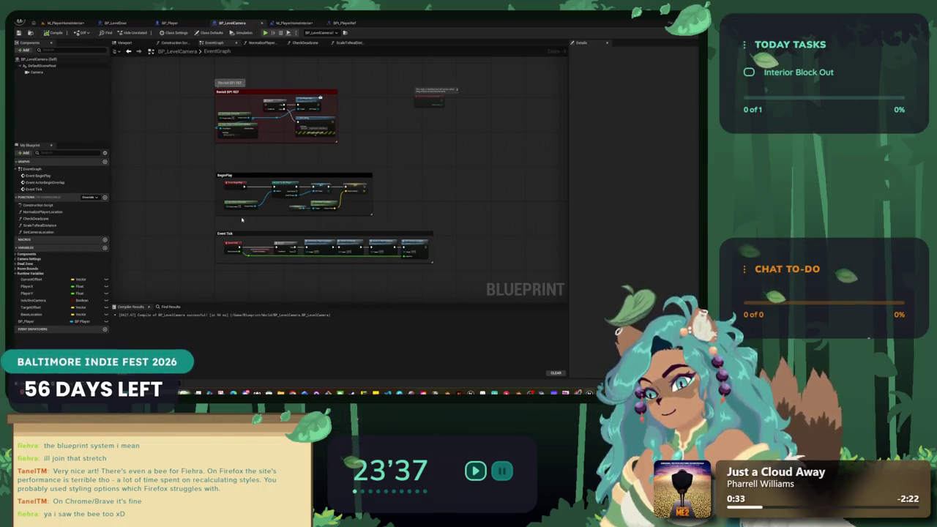
{"action": "scroll", "coordinate": [286, 217], "scroll_direction": "up", "scroll_amount": 2}
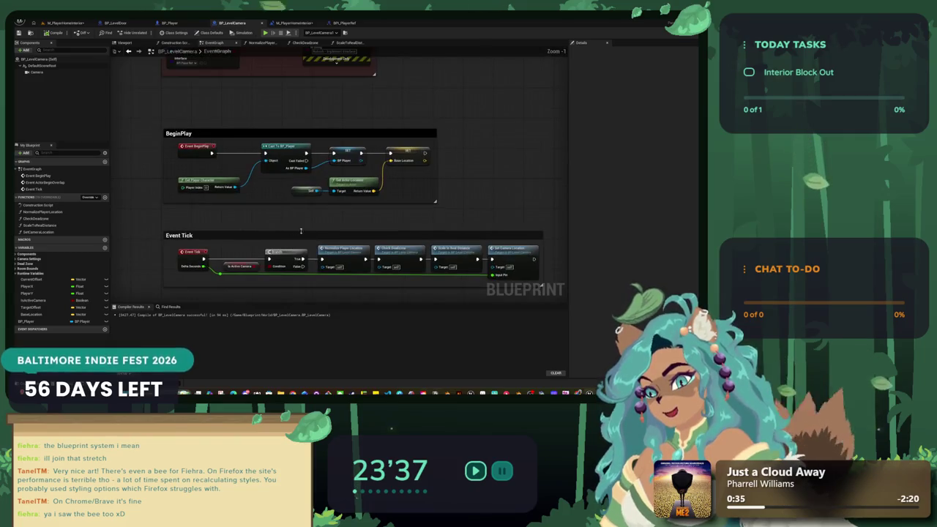
{"action": "scroll", "coordinate": [291, 173], "scroll_direction": "up", "scroll_amount": 2}
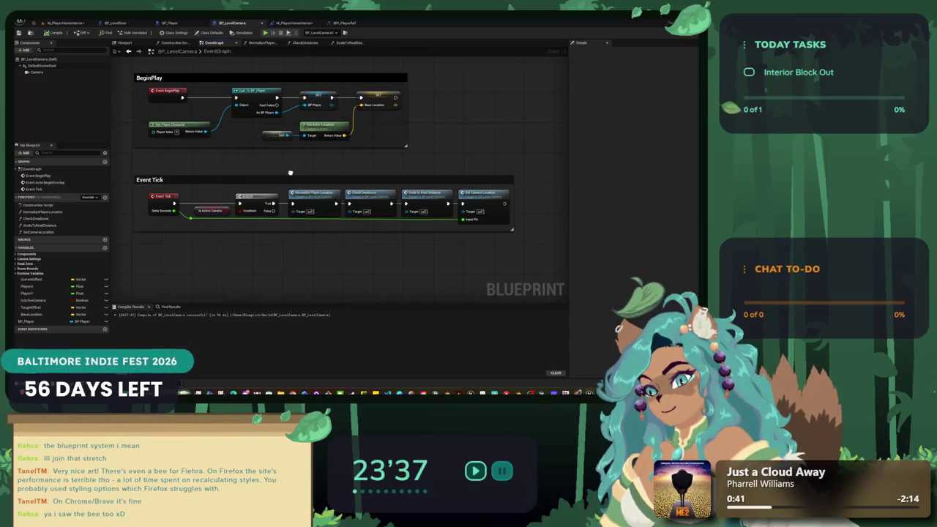
{"action": "left_click_drag", "start_coordinate": [290, 173], "coordinate": [288, 157]}
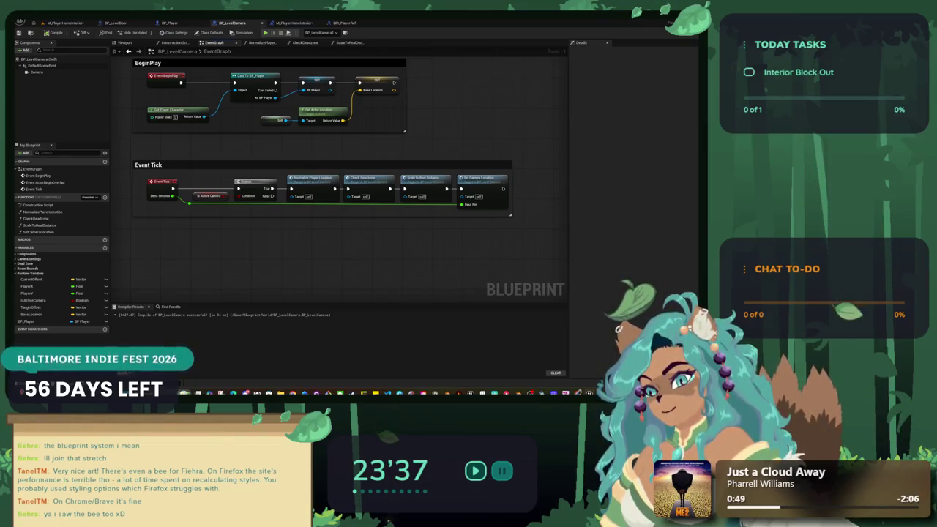
{"action": "left_click_drag", "start_coordinate": [373, 175], "coordinate": [306, 168]}
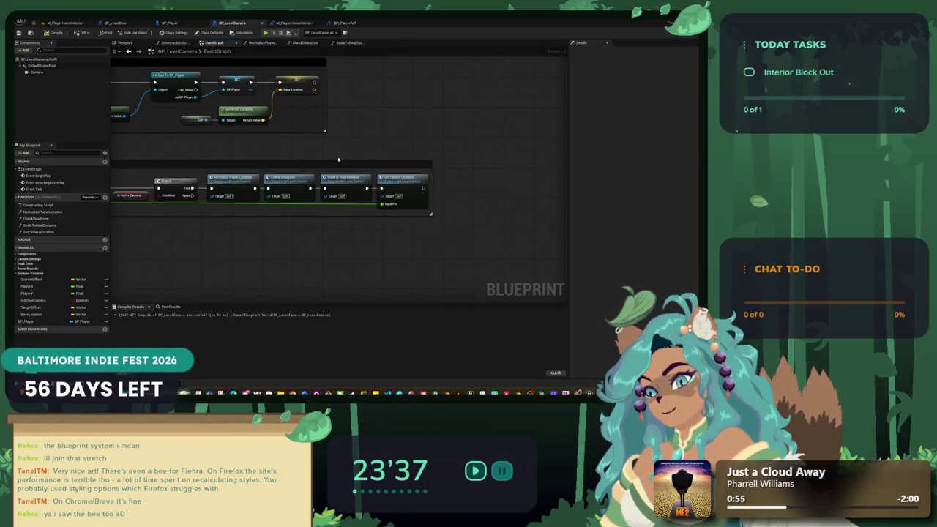
{"action": "double_click", "coordinate": [402, 178]}
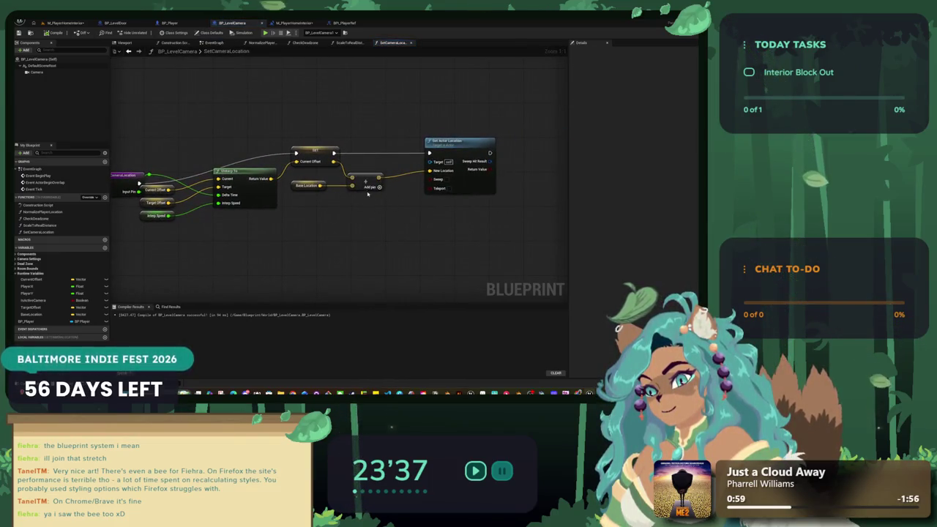
- Move the SetCameraLocation entry node up in the function graph
{"action": "left_click_drag", "start_coordinate": [145, 163], "coordinate": [143, 133]}
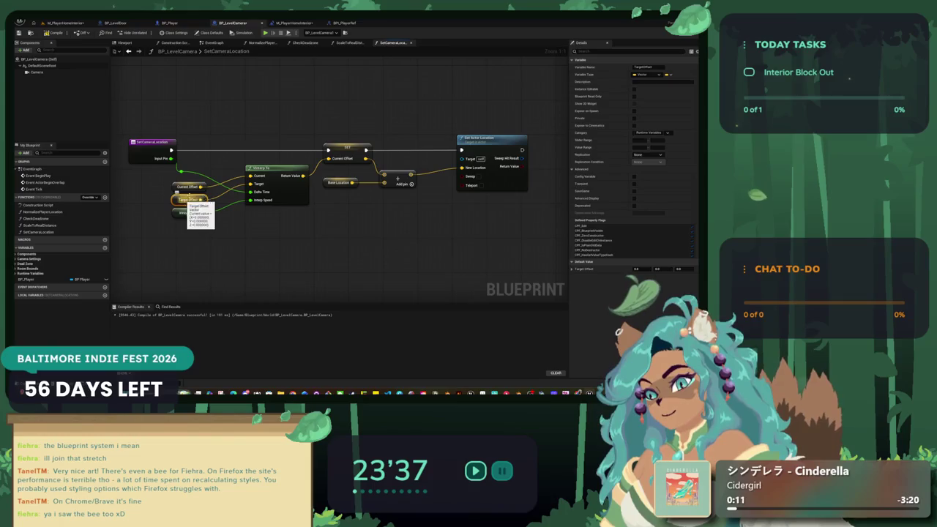
{"action": "left_click", "coordinate": [355, 43]}
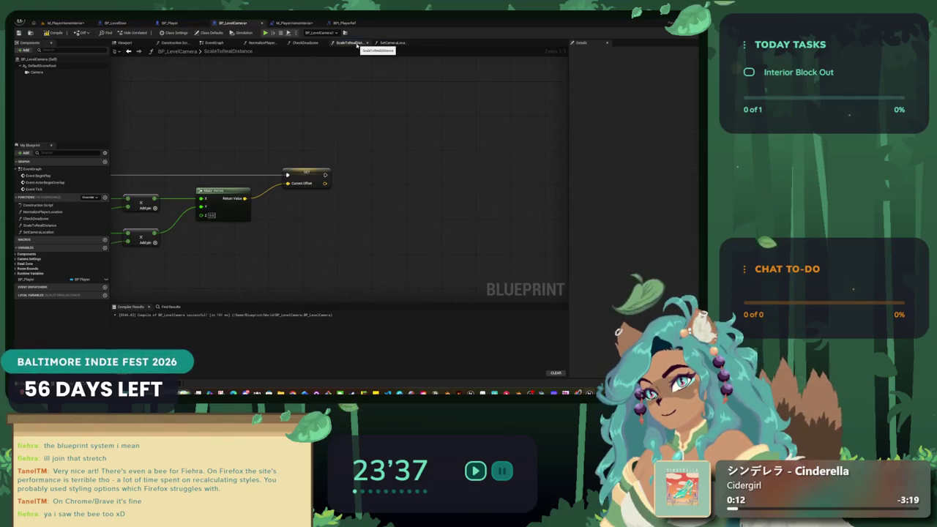
{"action": "left_click", "coordinate": [305, 43]}
{"action": "left_click", "coordinate": [265, 43]}
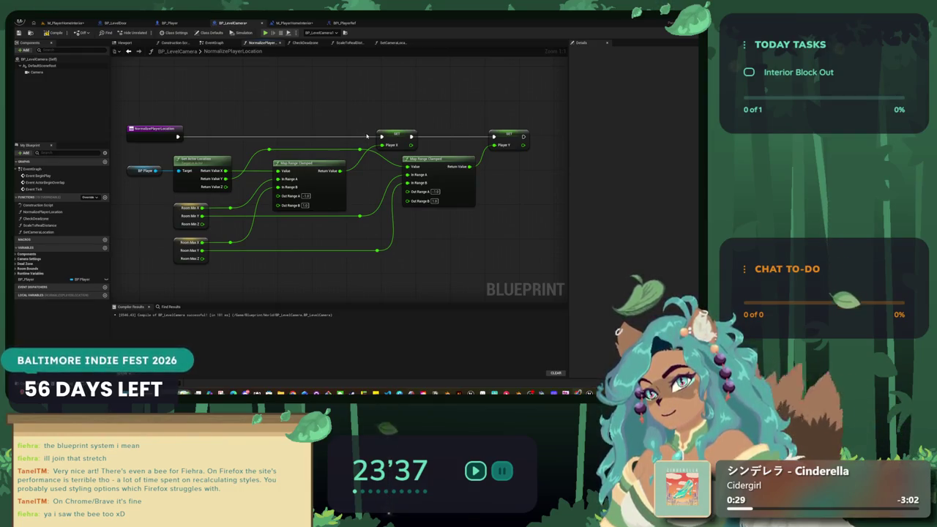
{"action": "left_click", "coordinate": [306, 43]}
{"action": "left_click", "coordinate": [340, 43]}
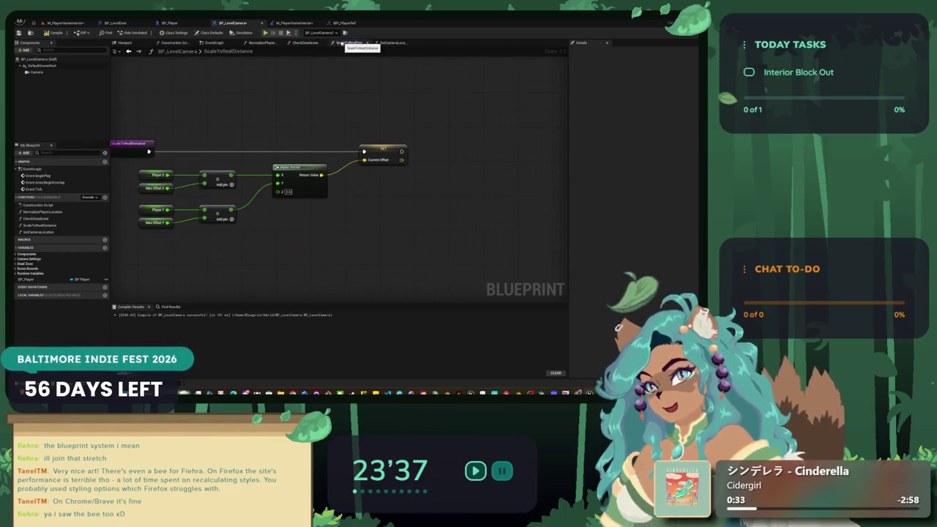
{"action": "left_click", "coordinate": [381, 152]}
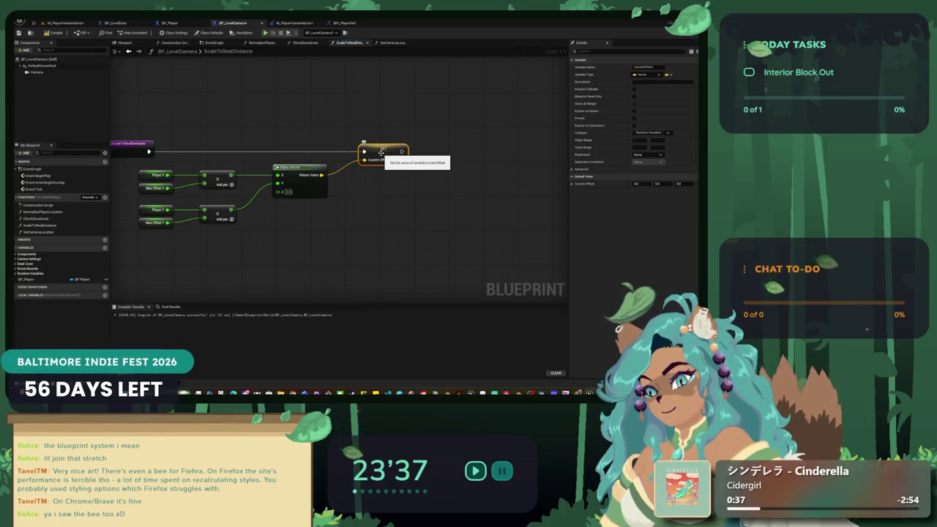
{"action": "left_click_drag", "start_coordinate": [327, 224], "coordinate": [356, 226]}
{"action": "left_click", "coordinate": [303, 43]}
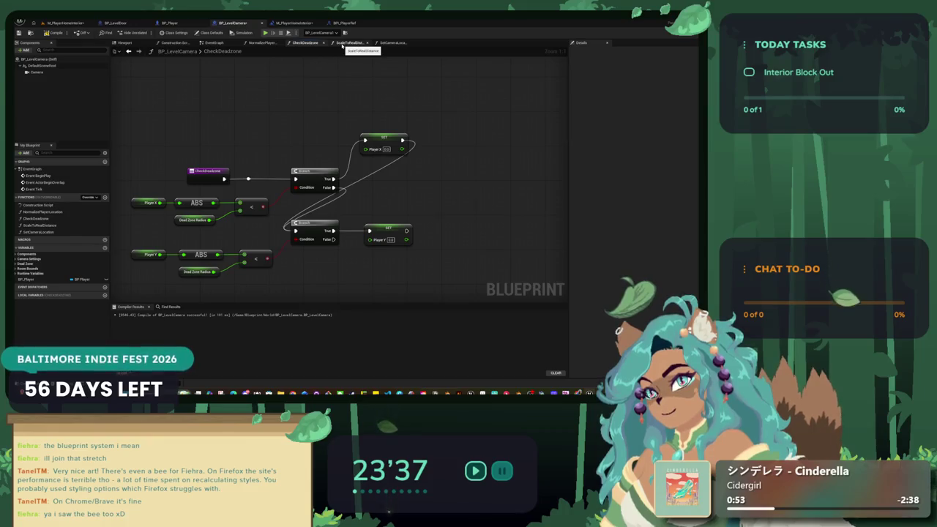
{"action": "left_click", "coordinate": [342, 43]}
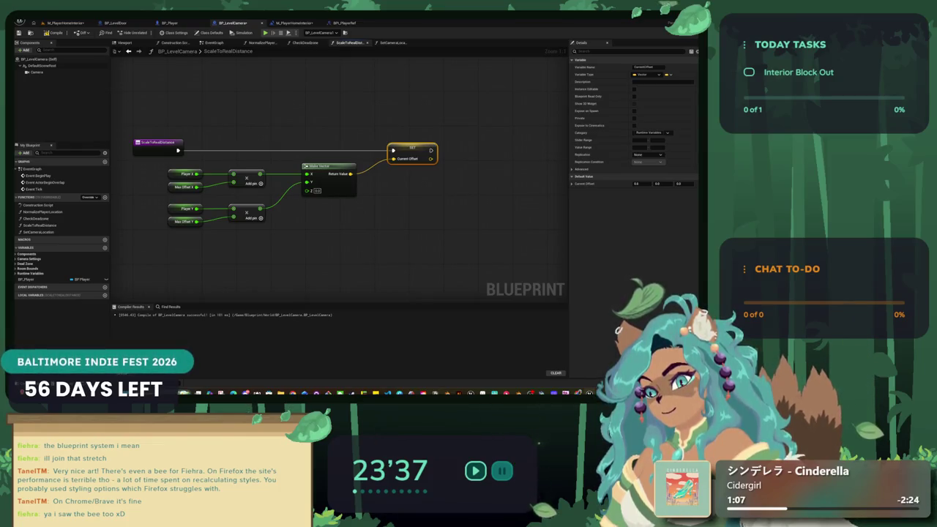
- Chain a second Print String off the first Print String's exec output on Event Tick
{"action": "left_click", "coordinate": [221, 42]}
{"action": "mouse_move", "coordinate": [279, 186]}
{"action": "left_mouse_down"}
{"action": "mouse_move", "coordinate": [280, 293]}
{"action": "mouse_move", "coordinate": [307, 142]}
{"action": "mouse_move", "coordinate": [333, 105]}
{"action": "left_mouse_up"}
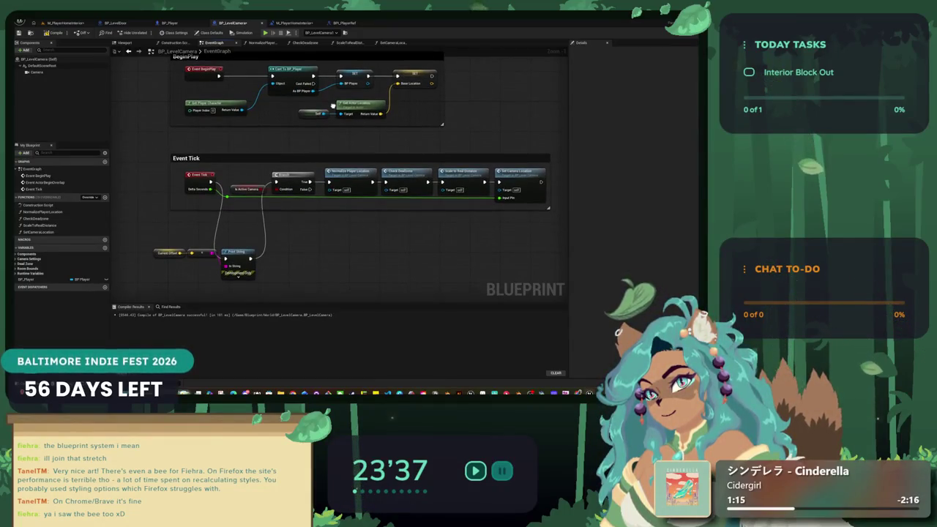
{"action": "left_click_drag", "start_coordinate": [251, 258], "coordinate": [271, 253]}
{"action": "type", "text": "pr"}
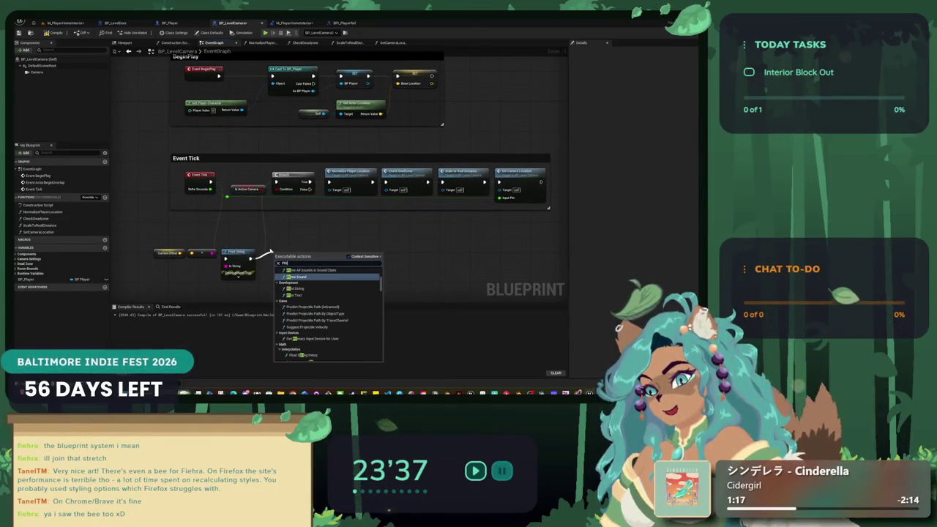
{"action": "type", "text": "int"}
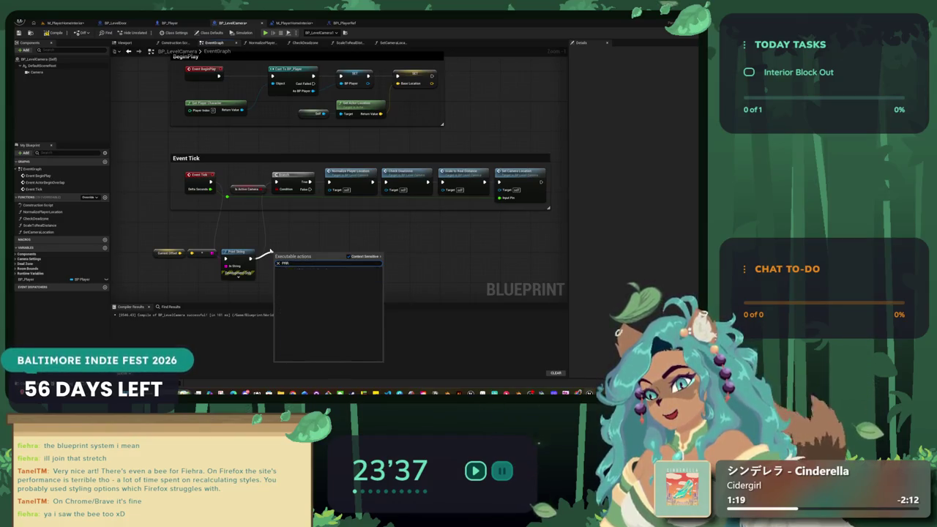
{"action": "key", "text": "Return"}
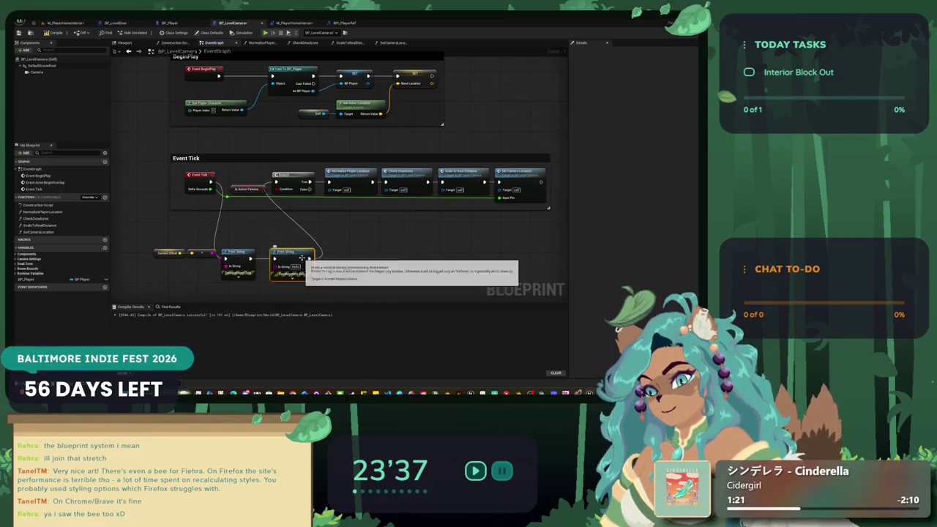
- Place a Target Offset getter below the Print Strings, deleting an accidental setter
{"action": "left_click", "coordinate": [16, 268]}
{"action": "left_click", "coordinate": [15, 264]}
{"action": "left_click", "coordinate": [16, 259]}
{"action": "left_click", "coordinate": [15, 254]}
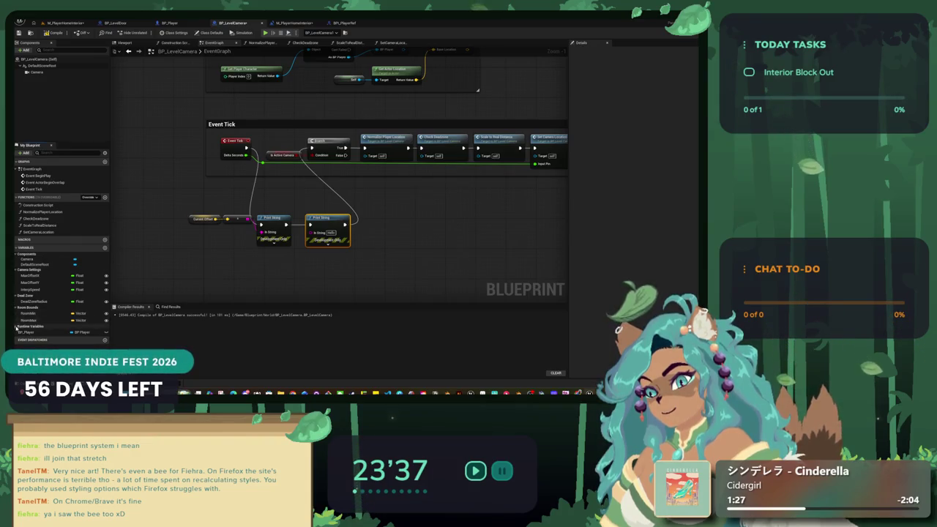
{"action": "left_click", "coordinate": [16, 327]}
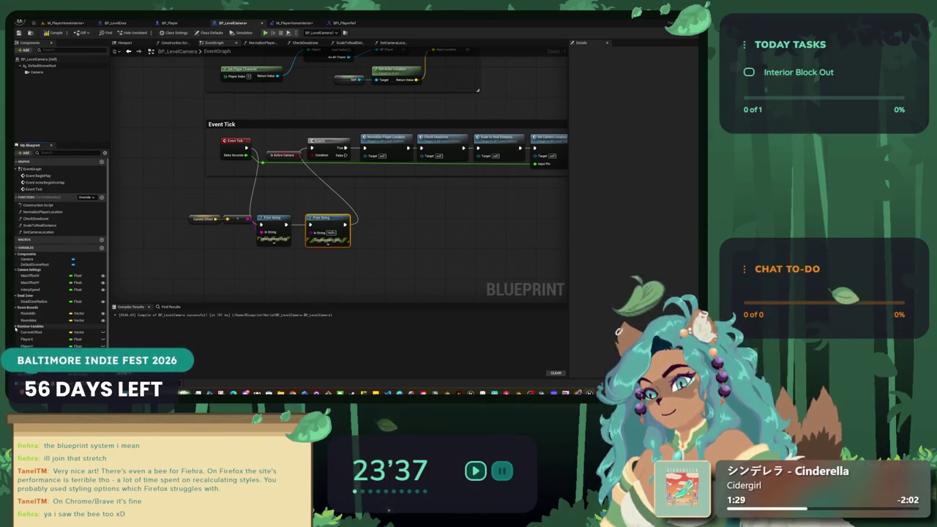
{"action": "left_click_drag", "start_coordinate": [29, 351], "coordinate": [257, 252]}
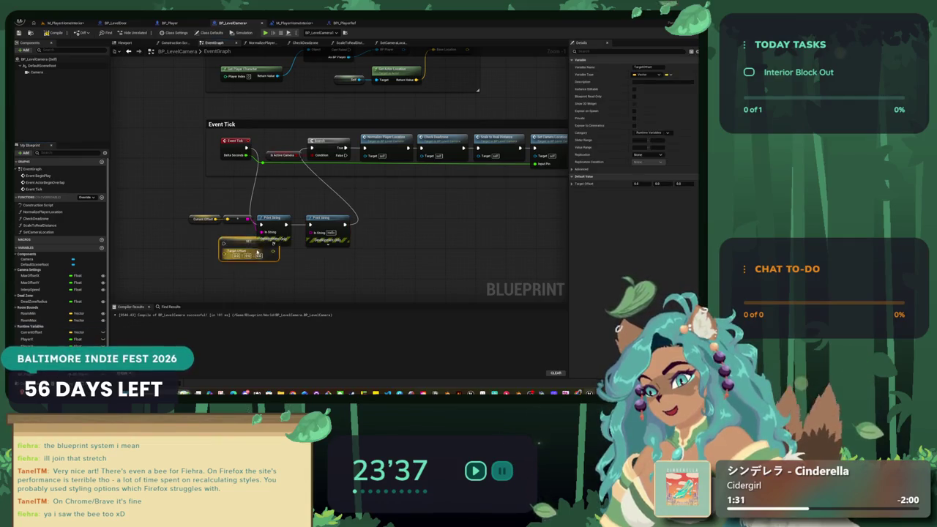
{"action": "key", "text": "Delete"}
{"action": "mouse_move", "coordinate": [30, 351]}
{"action": "left_mouse_down"}
{"action": "mouse_move", "coordinate": [241, 252]}
{"action": "mouse_move", "coordinate": [260, 233]}
{"action": "left_mouse_up"}
- Search 'GET OFFSET' to find Target Offset's use in SetCameraLocation, then return to the getter
{"action": "left_click", "coordinate": [167, 306]}
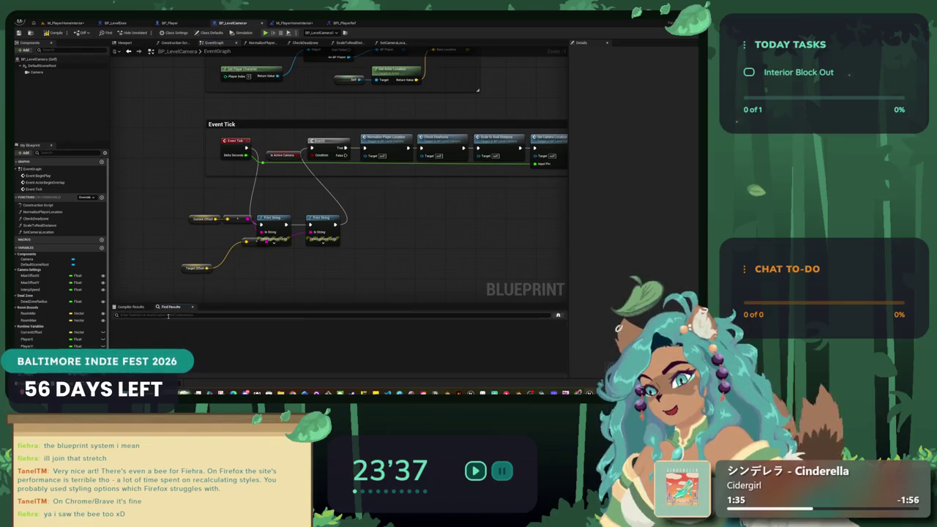
{"action": "type", "text": "TARGET OFFSET"}
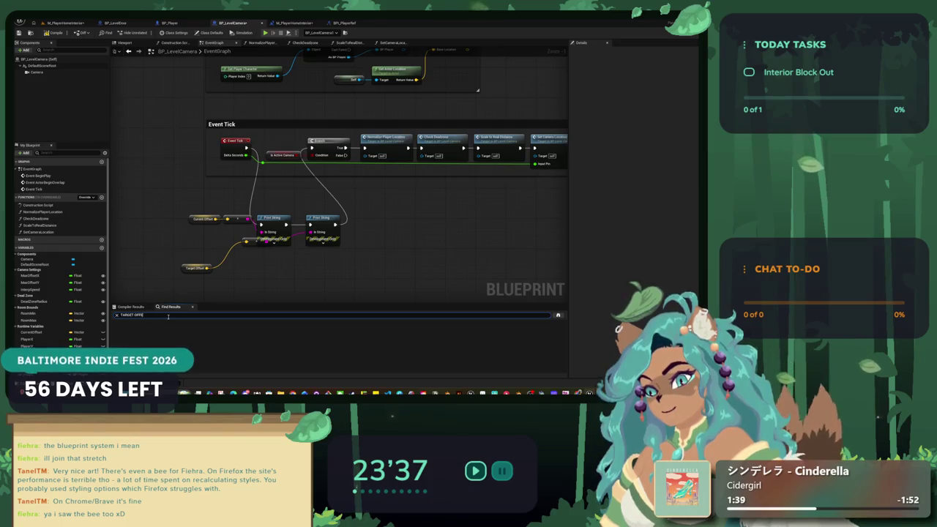
{"action": "key", "text": "Return"}
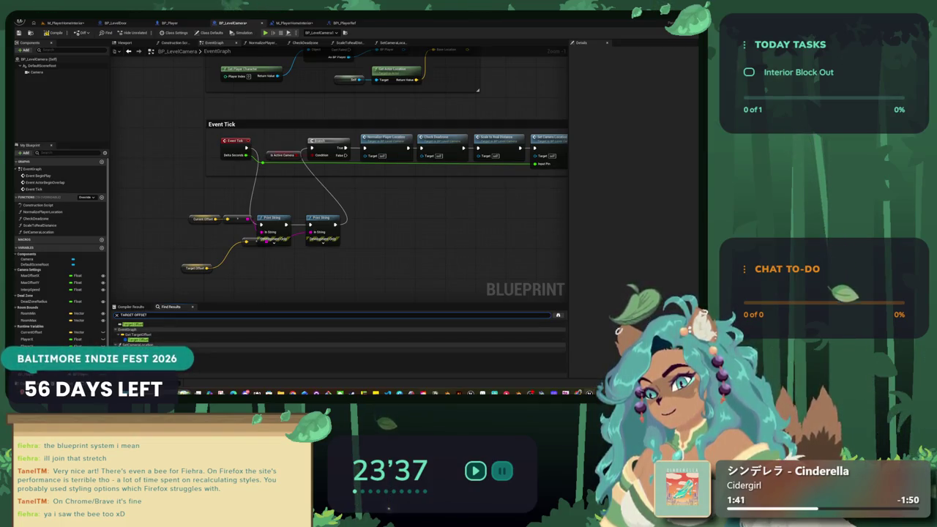
{"action": "double_click", "coordinate": [168, 350]}
{"action": "left_click_drag", "start_coordinate": [396, 207], "coordinate": [225, 280]}
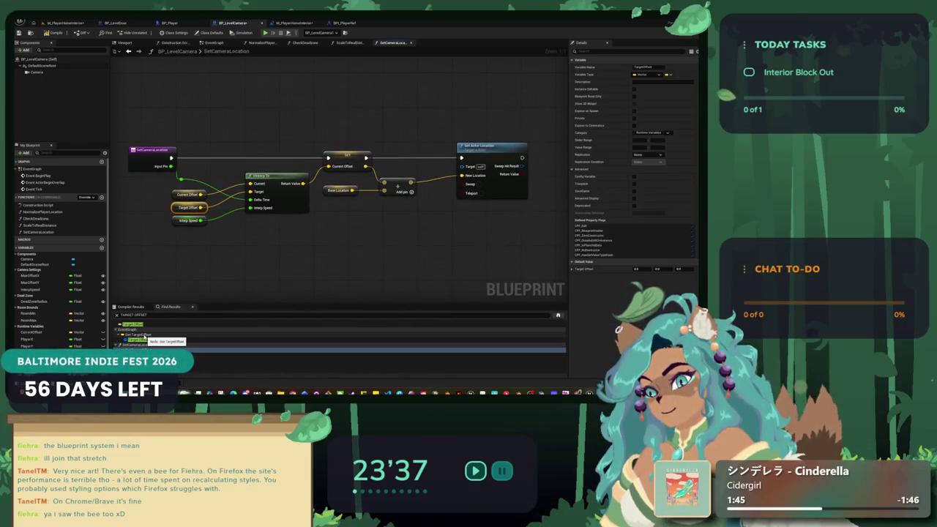
{"action": "double_click", "coordinate": [145, 335]}
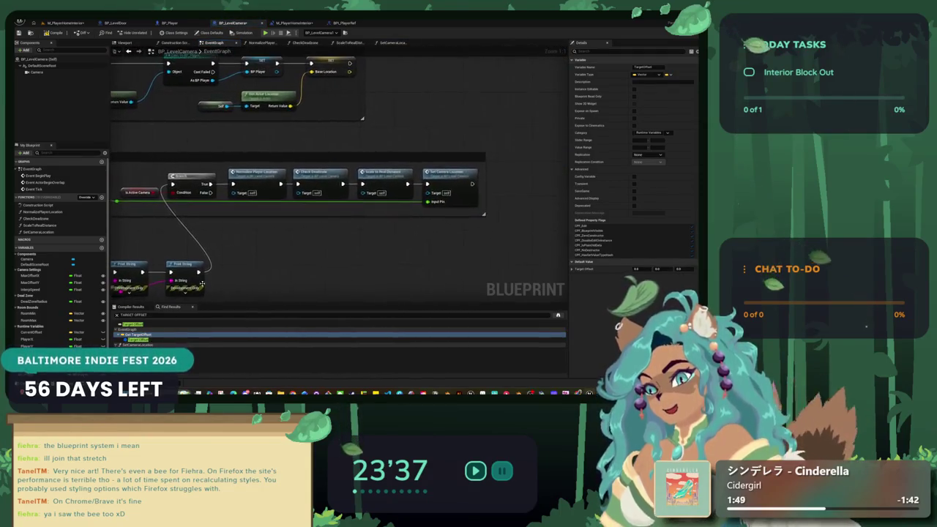
{"action": "left_click", "coordinate": [51, 23]}
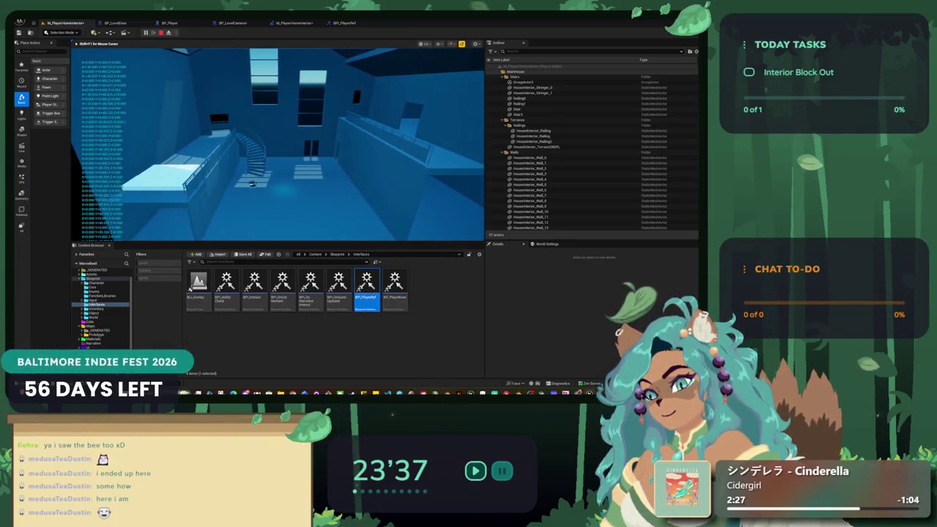
- Stop the play test and look through the BP_LevelDoor, level blueprint, BPI_PlayerRef and BP_LevelCamera tabs
{"action": "key", "text": "Escape"}
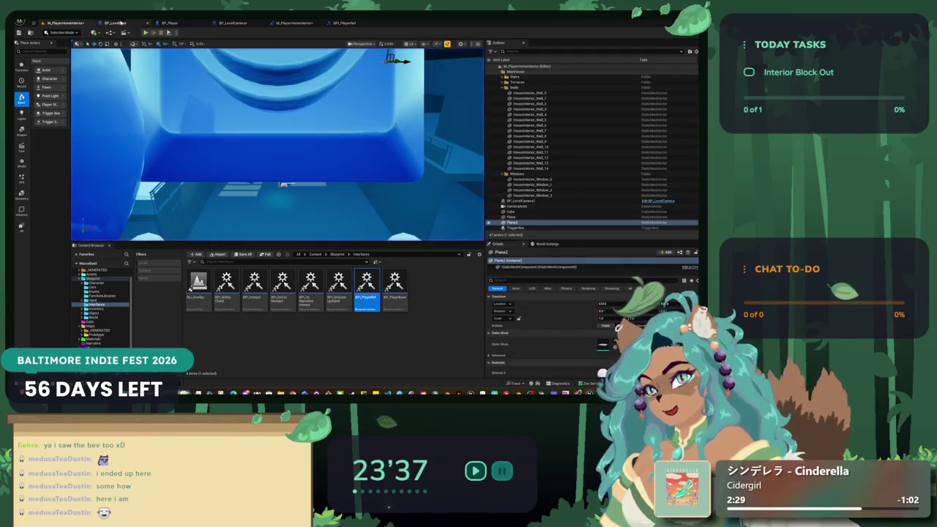
{"action": "left_click", "coordinate": [115, 23]}
{"action": "left_click", "coordinate": [291, 24]}
{"action": "left_click", "coordinate": [344, 23]}
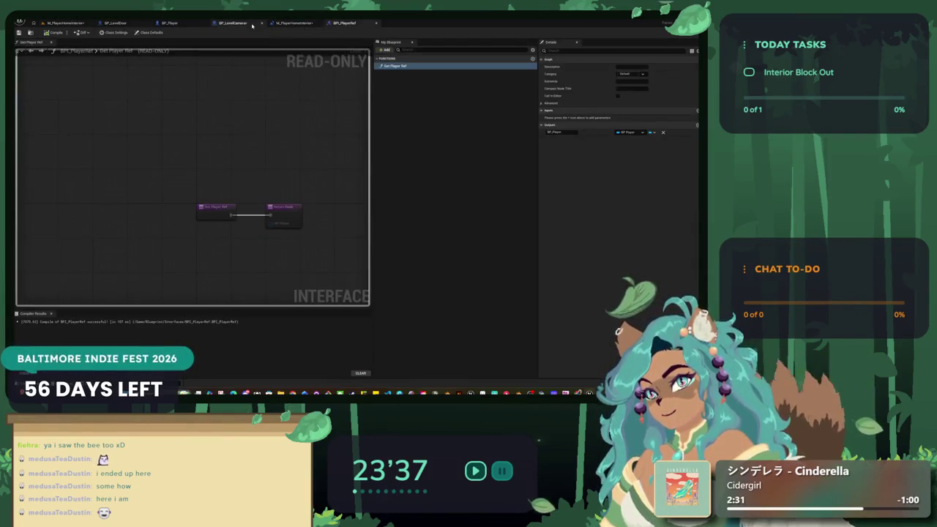
{"action": "left_click", "coordinate": [233, 23]}
{"action": "scroll", "coordinate": [275, 189], "scroll_direction": "up", "scroll_amount": 3}
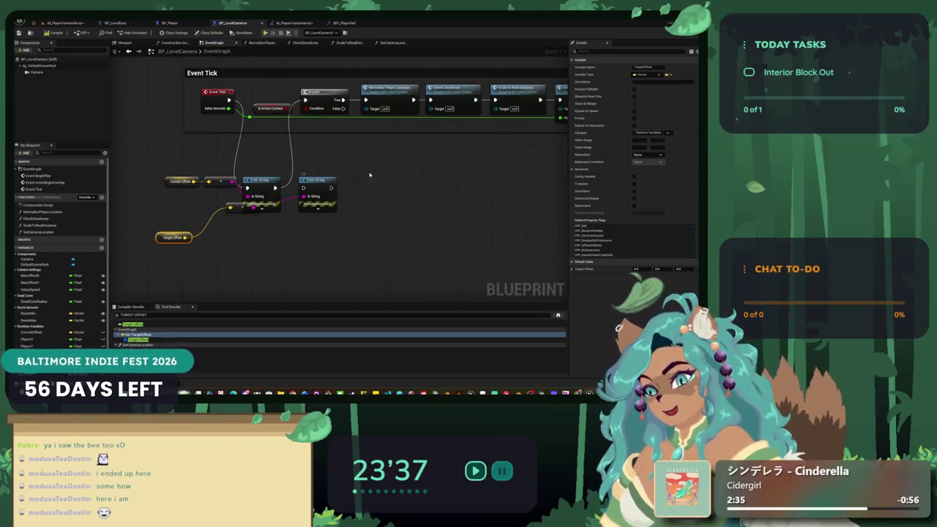
- Replay and stop the level, then open the M_PlayerHomeInterior level blueprint
{"action": "left_click", "coordinate": [64, 22]}
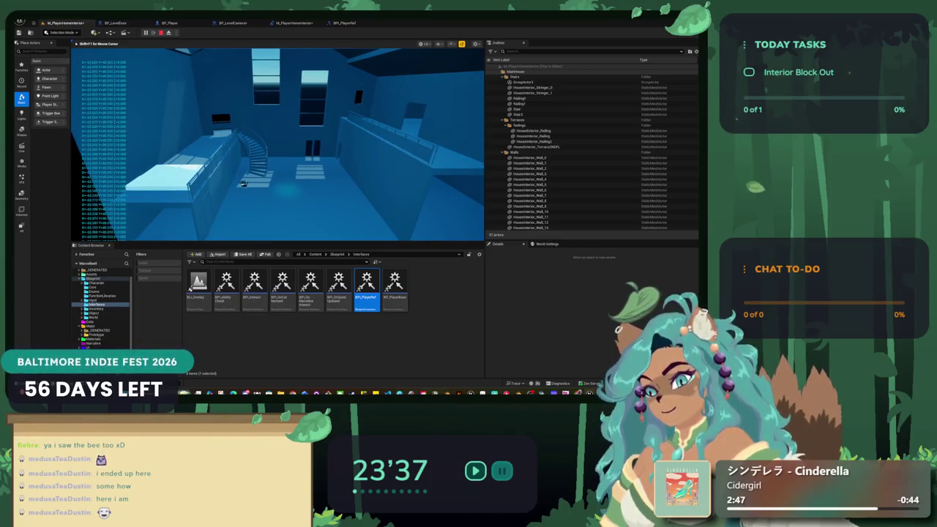
{"action": "key", "text": "Escape"}
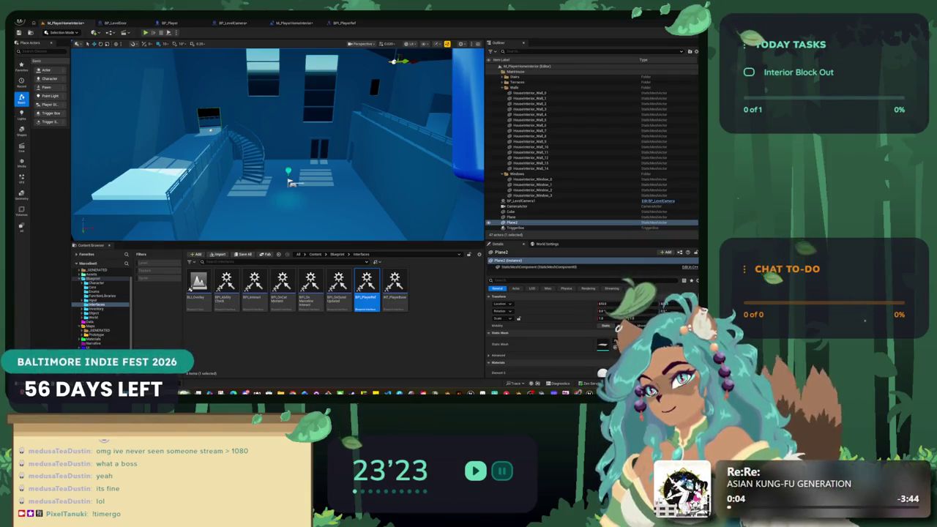
{"action": "left_click", "coordinate": [233, 23]}
{"action": "left_click", "coordinate": [290, 23]}
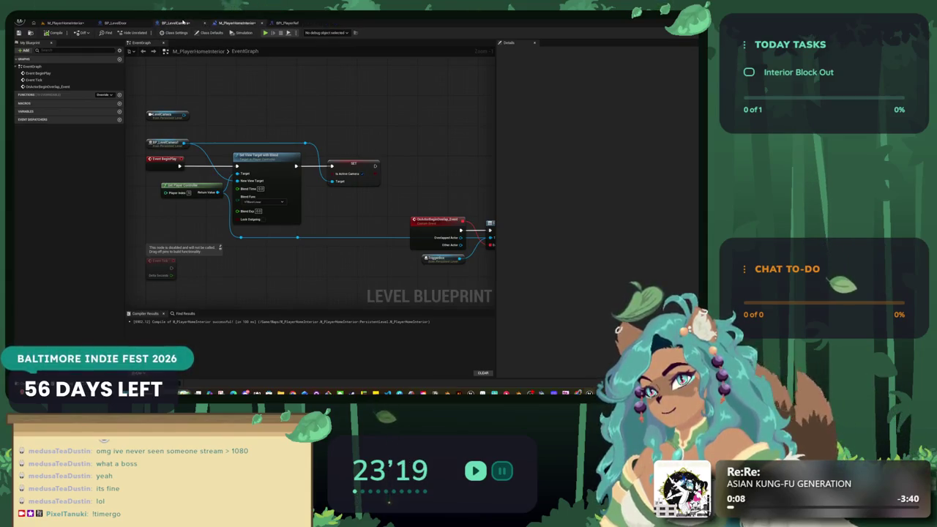
- Wire Target Offset into the second Print String and the add node beside Current Offset
{"action": "left_click", "coordinate": [183, 23]}
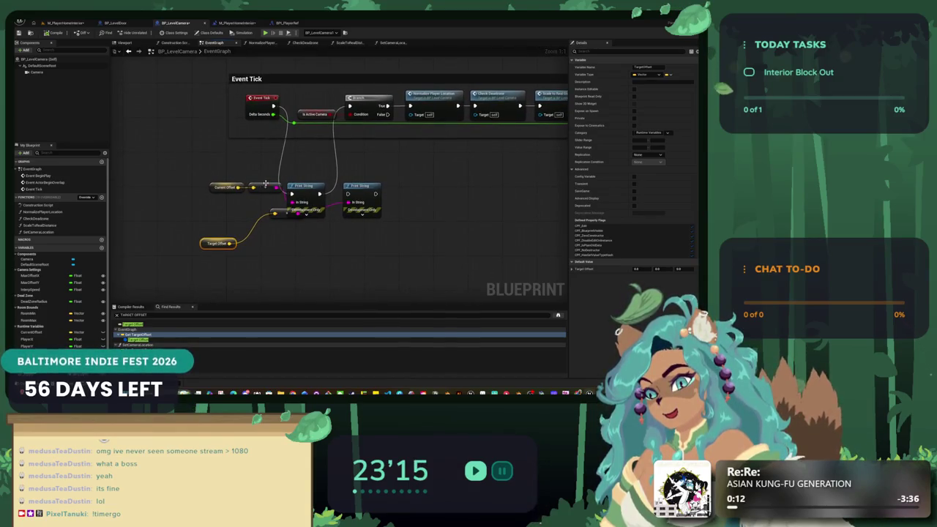
{"action": "left_click_drag", "start_coordinate": [282, 212], "coordinate": [283, 211]}
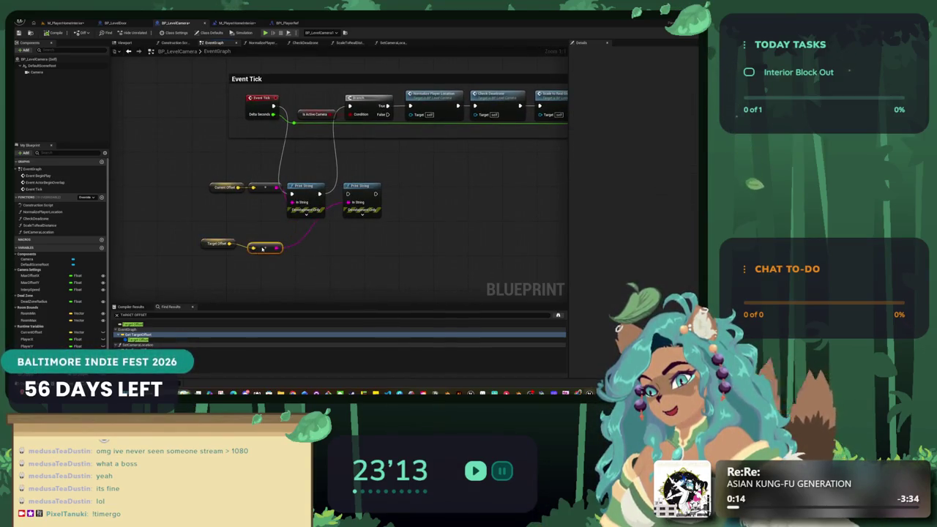
{"action": "left_click_drag", "start_coordinate": [229, 242], "coordinate": [253, 189]}
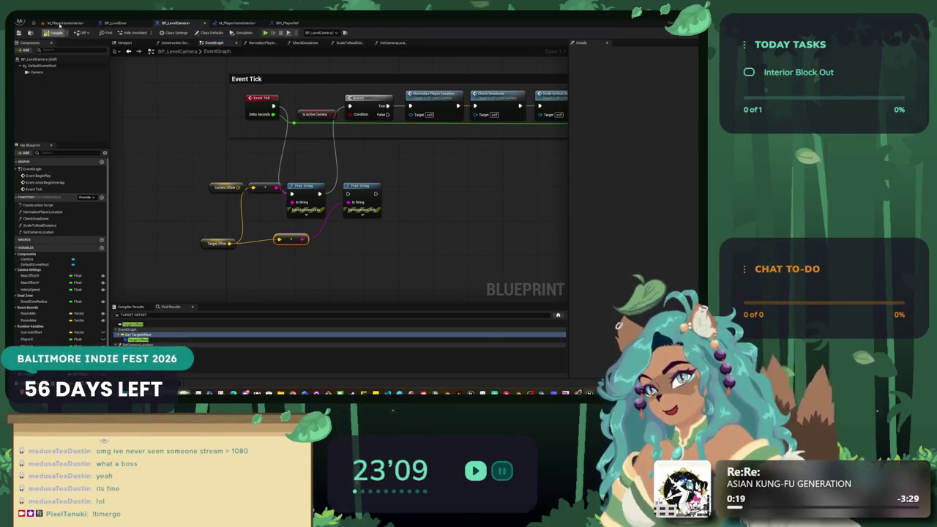
- Play-test the printed offsets by moving the player right with D, then stop
{"action": "left_click", "coordinate": [265, 33]}
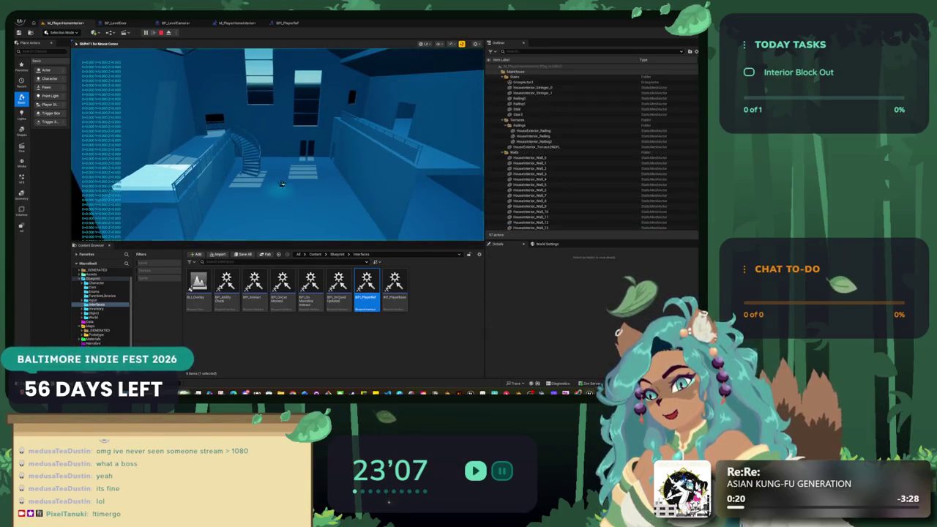
{"action": "left_click", "coordinate": [270, 154]}
{"action": "key", "text": "d"}
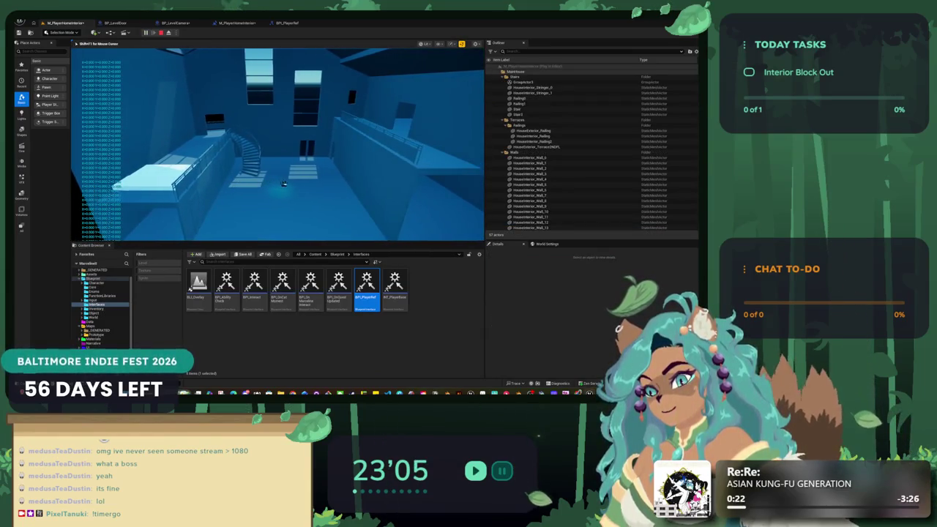
{"action": "key", "text": "Escape"}
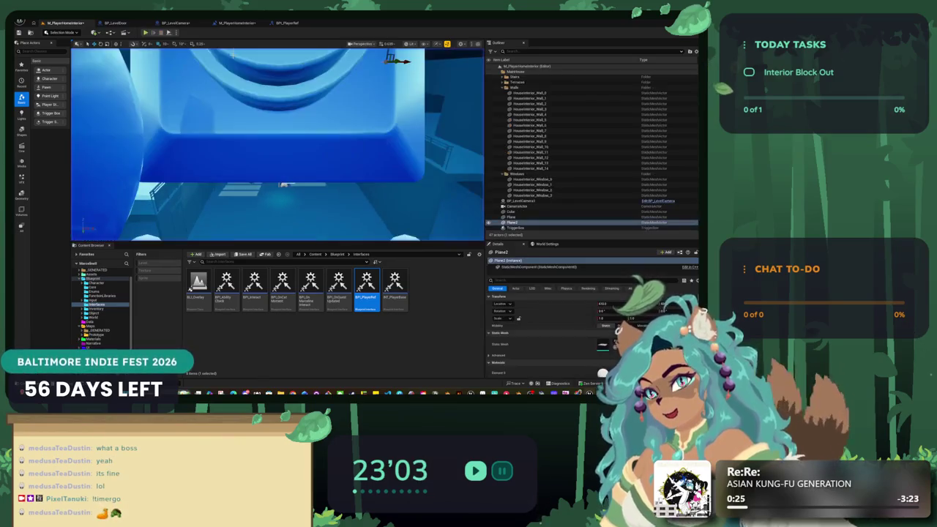
- Compare the level blueprint with the nodes above BP_LevelCamera's Event Tick, then switch to the browser
{"action": "left_click", "coordinate": [238, 23]}
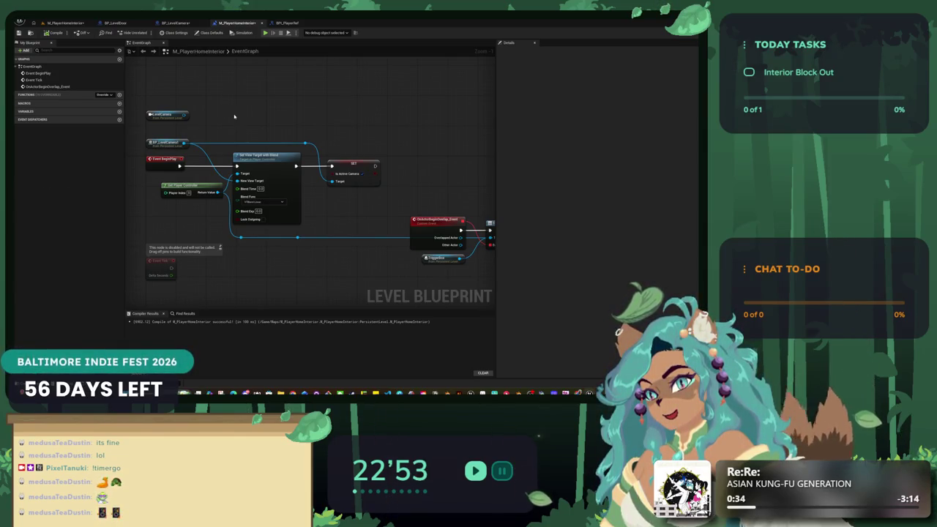
{"action": "left_click_drag", "start_coordinate": [234, 116], "coordinate": [270, 112]}
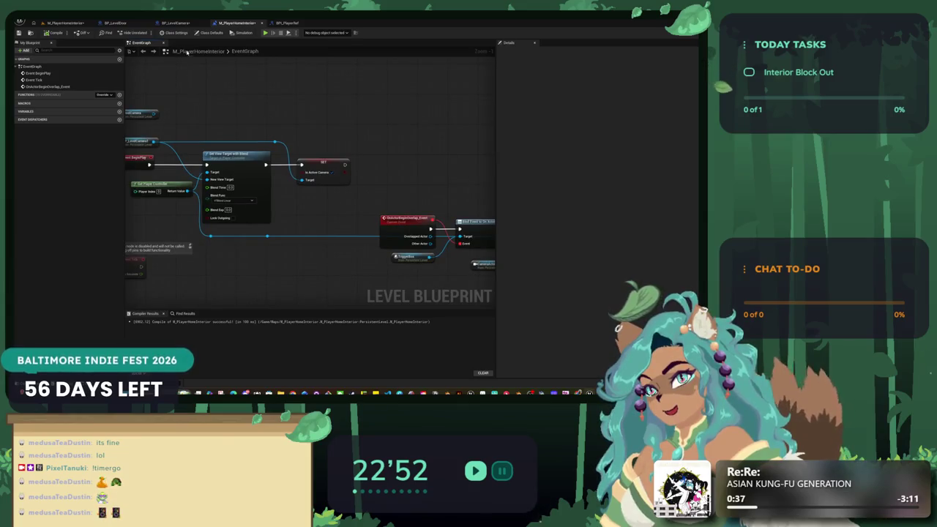
{"action": "left_click", "coordinate": [177, 22]}
{"action": "mouse_move", "coordinate": [434, 128]}
{"action": "left_mouse_down"}
{"action": "mouse_move", "coordinate": [356, 133]}
{"action": "mouse_move", "coordinate": [347, 206]}
{"action": "left_mouse_up"}
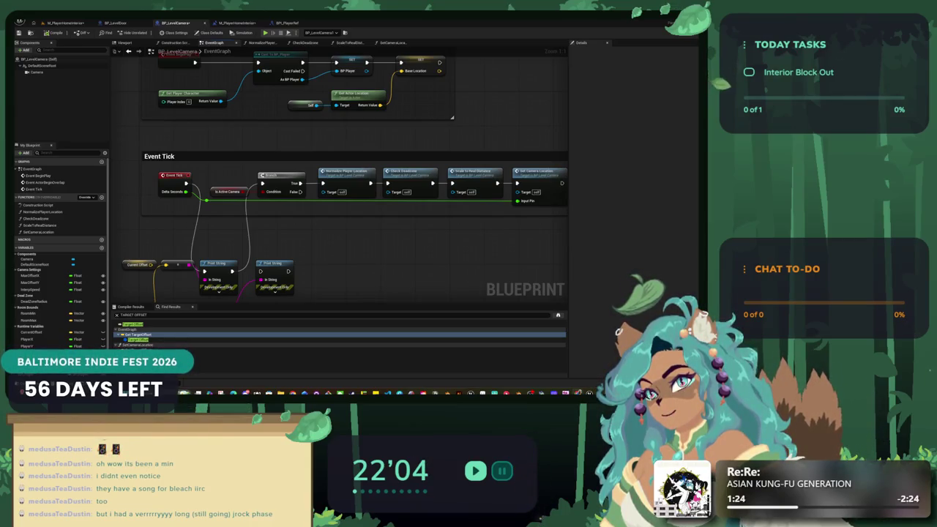
{"action": "key", "text": "alt+Tab"}
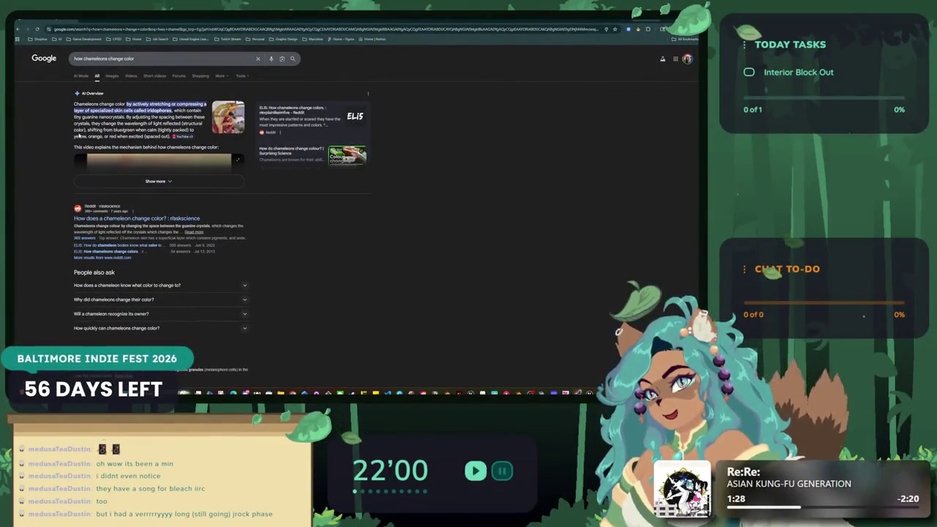
- Preview chameleon image results, including Britannica, Dragon's Diet and Science of Light images, then return to Unreal
{"action": "left_click", "coordinate": [112, 76]}
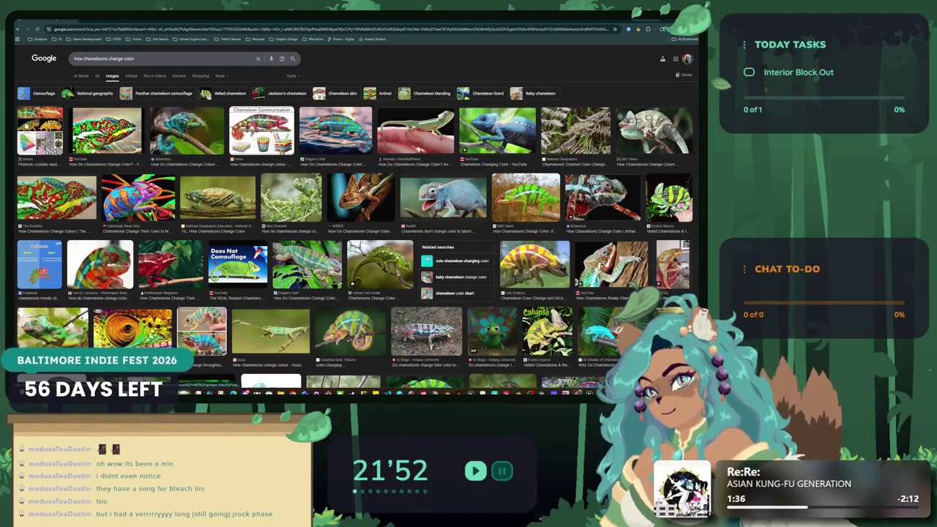
{"action": "left_click", "coordinate": [40, 130]}
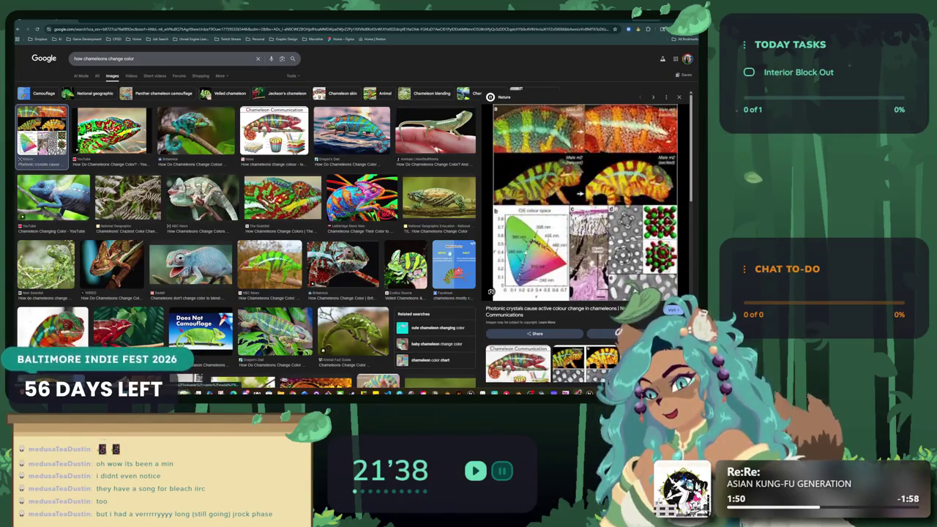
{"action": "scroll", "coordinate": [294, 241], "scroll_direction": "down", "scroll_amount": 1}
{"action": "left_click", "coordinate": [359, 222]}
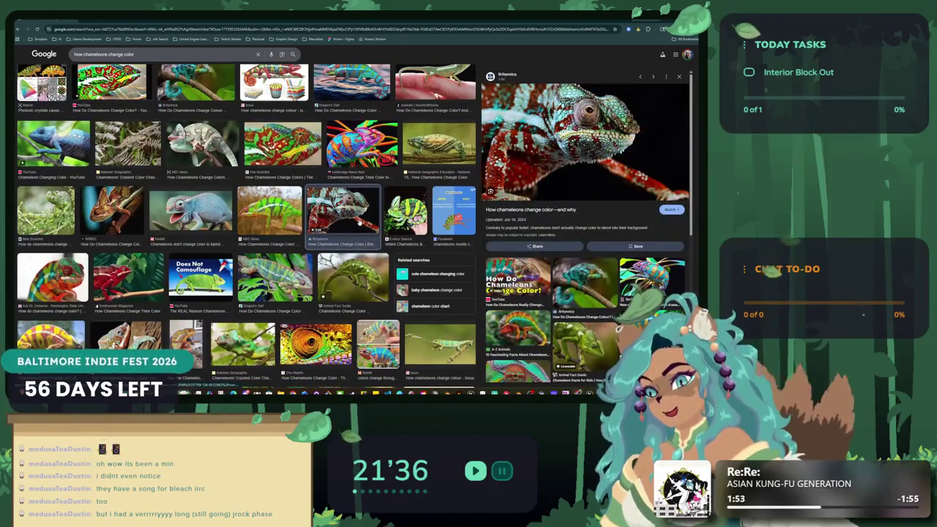
{"action": "scroll", "coordinate": [153, 213], "scroll_direction": "down", "scroll_amount": 1}
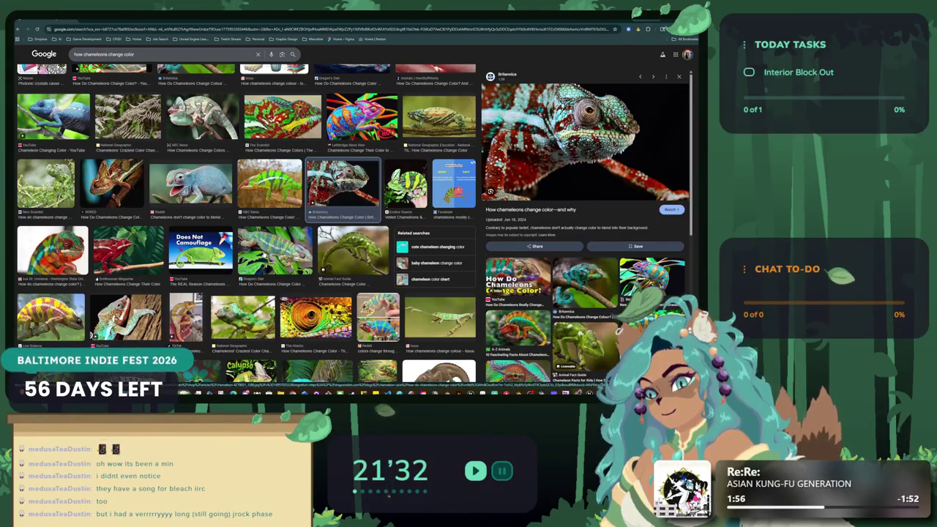
{"action": "left_click", "coordinate": [274, 250]}
{"action": "scroll", "coordinate": [272, 242], "scroll_direction": "down", "scroll_amount": 6}
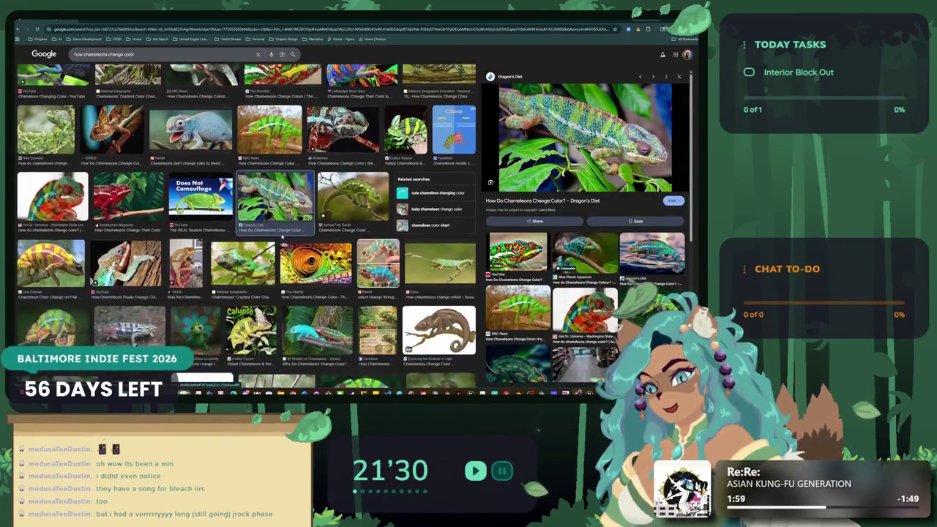
{"action": "scroll", "coordinate": [272, 242], "scroll_direction": "down", "scroll_amount": 1}
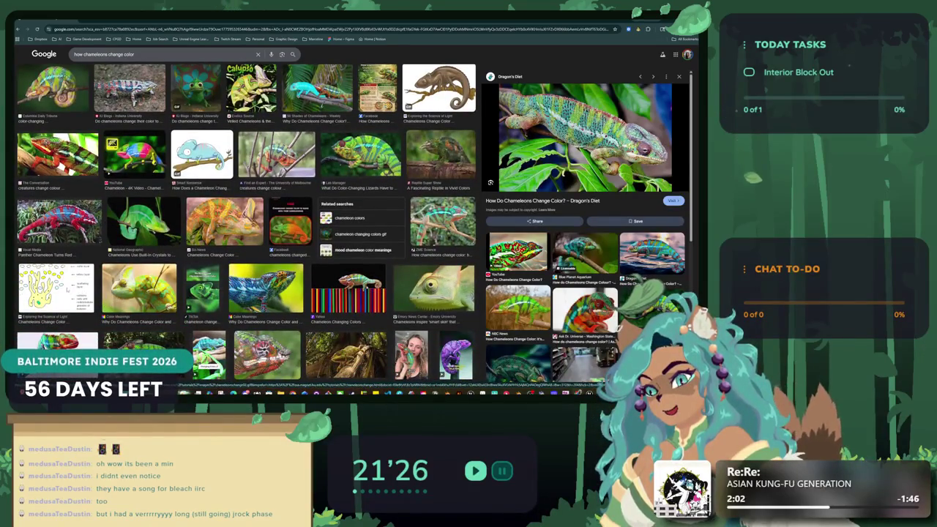
{"action": "left_click", "coordinate": [56, 289]}
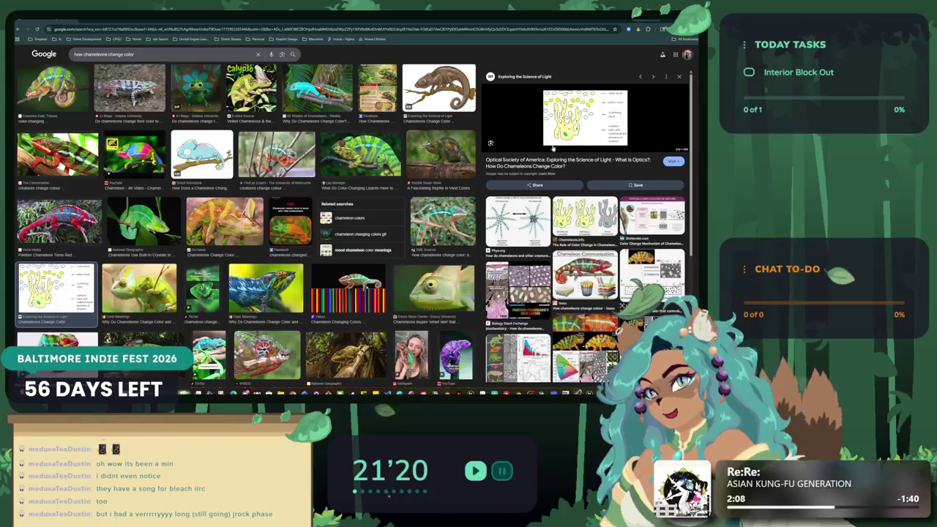
{"action": "scroll", "coordinate": [585, 234], "scroll_direction": "down", "scroll_amount": 2}
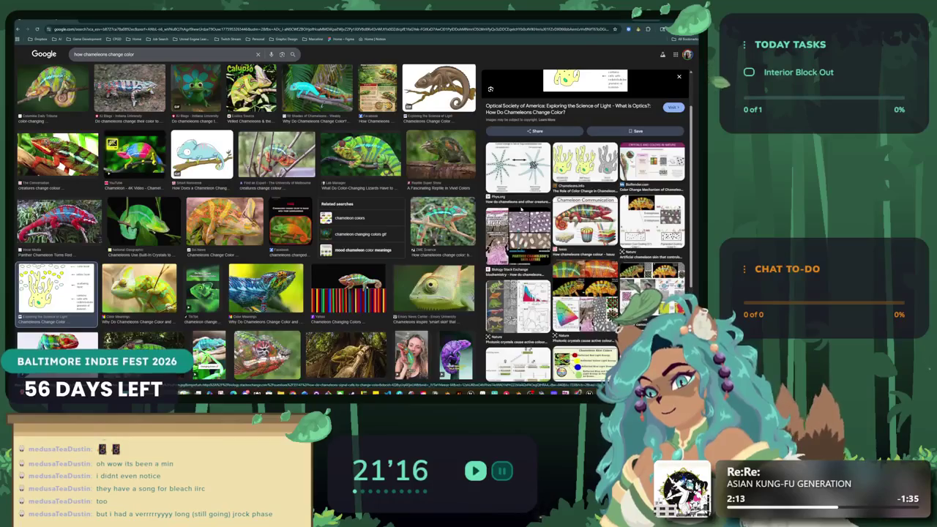
{"action": "scroll", "coordinate": [439, 169], "scroll_direction": "down", "scroll_amount": 3}
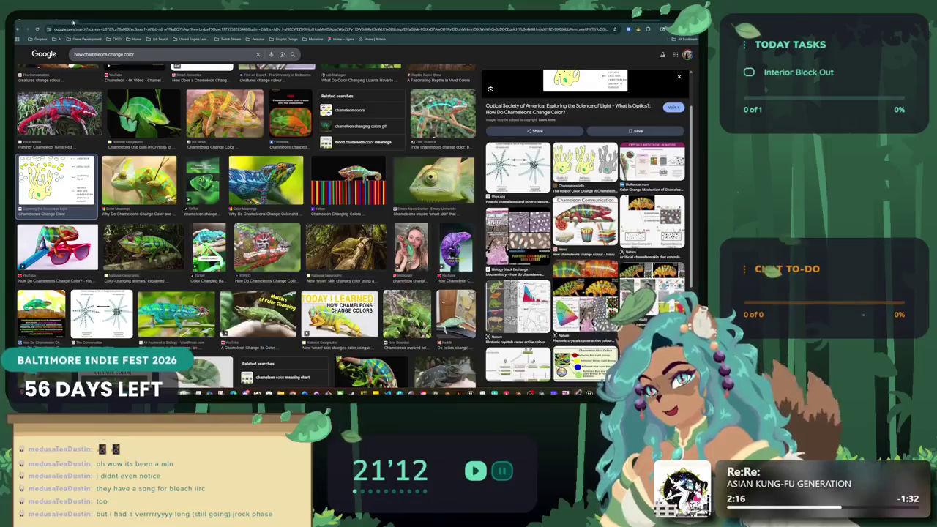
{"action": "key", "text": "alt+Tab"}
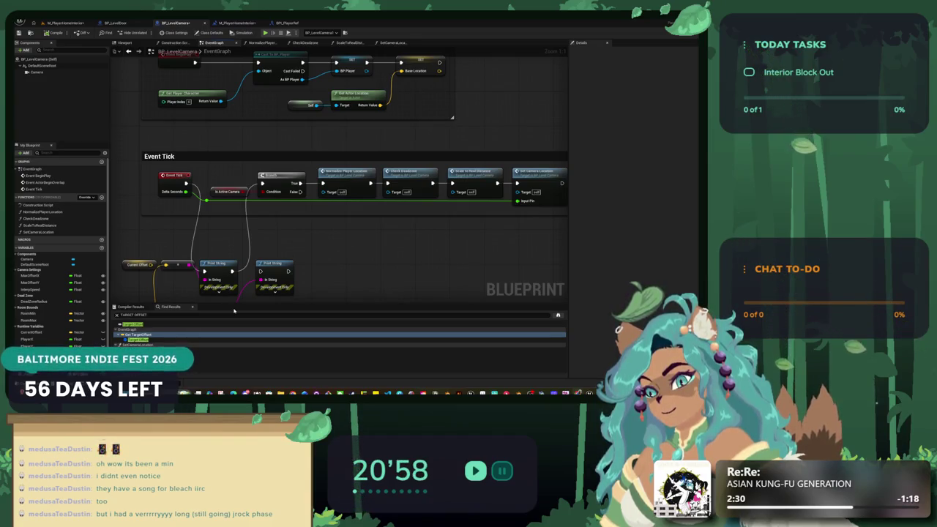
- Select Set Camera Location in the Event Tick graph and open the ScaleToRealDistance function
{"action": "mouse_move", "coordinate": [274, 220]}
{"action": "left_mouse_down"}
{"action": "mouse_move", "coordinate": [326, 224]}
{"action": "mouse_move", "coordinate": [291, 221]}
{"action": "mouse_move", "coordinate": [314, 183]}
{"action": "mouse_move", "coordinate": [306, 173]}
{"action": "mouse_move", "coordinate": [385, 203]}
{"action": "left_mouse_up"}
{"action": "left_click", "coordinate": [410, 168]}
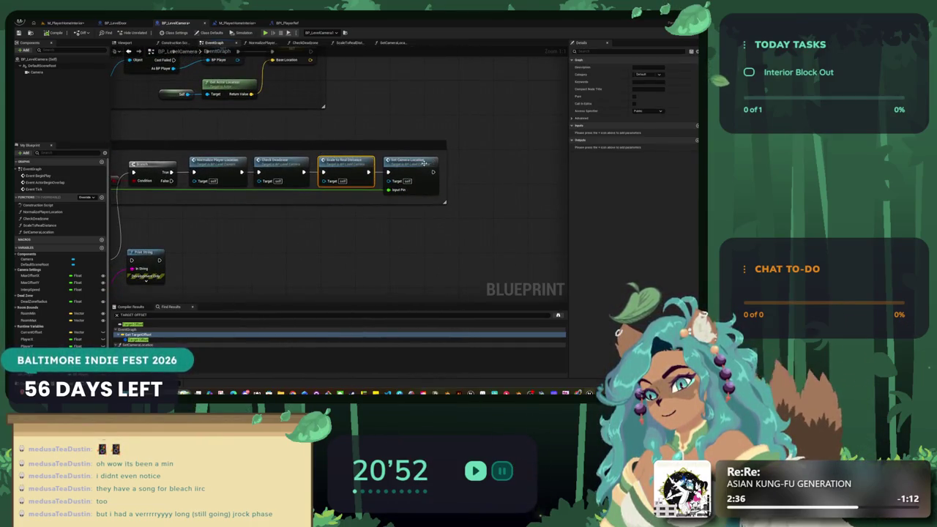
{"action": "left_click_drag", "start_coordinate": [319, 176], "coordinate": [322, 185]}
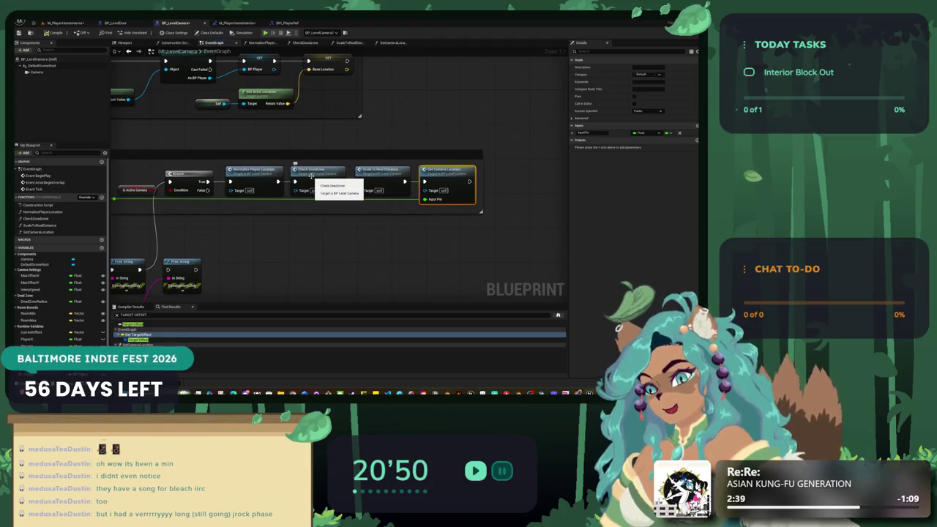
{"action": "double_click", "coordinate": [388, 176]}
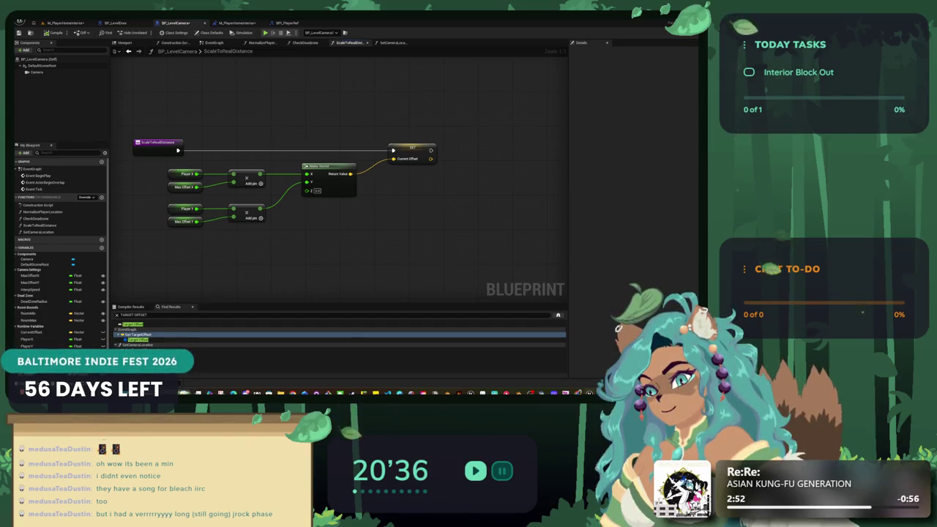
- In ScaleToRealDistance, wire Make Vector and the entry exec into a new Set Target Offset node, replacing Set Current Offset
{"action": "left_click_drag", "start_coordinate": [243, 255], "coordinate": [206, 262]}
{"action": "scroll", "coordinate": [58, 241], "scroll_direction": "down", "scroll_amount": 1}
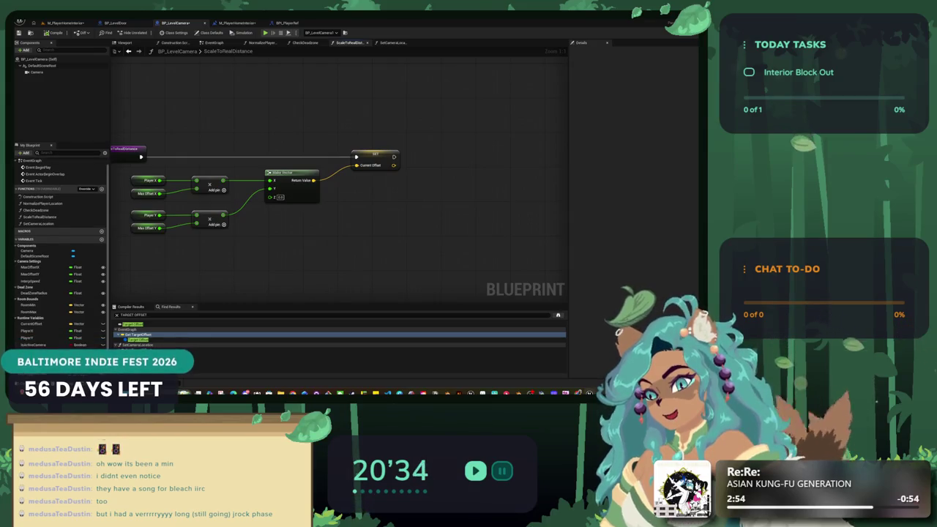
{"action": "left_click_drag", "start_coordinate": [29, 344], "coordinate": [315, 173]}
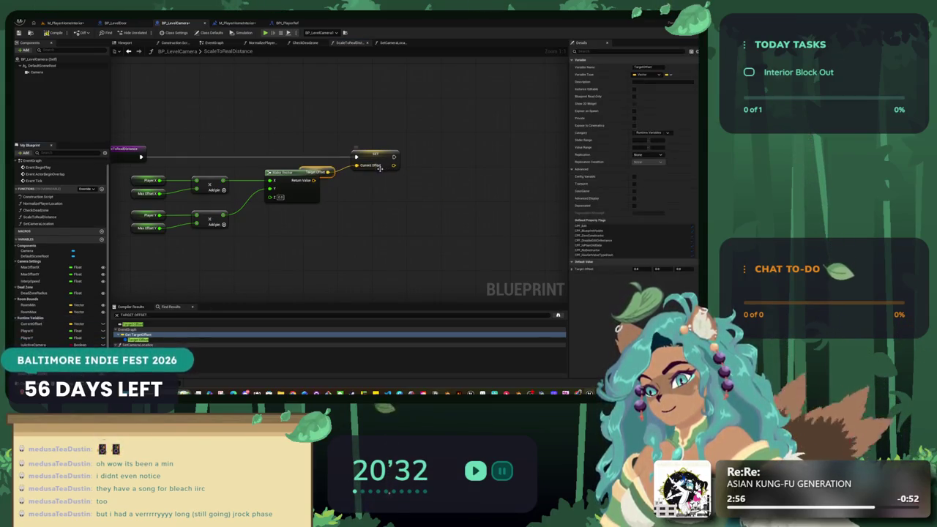
{"action": "key", "text": "ctrl+z"}
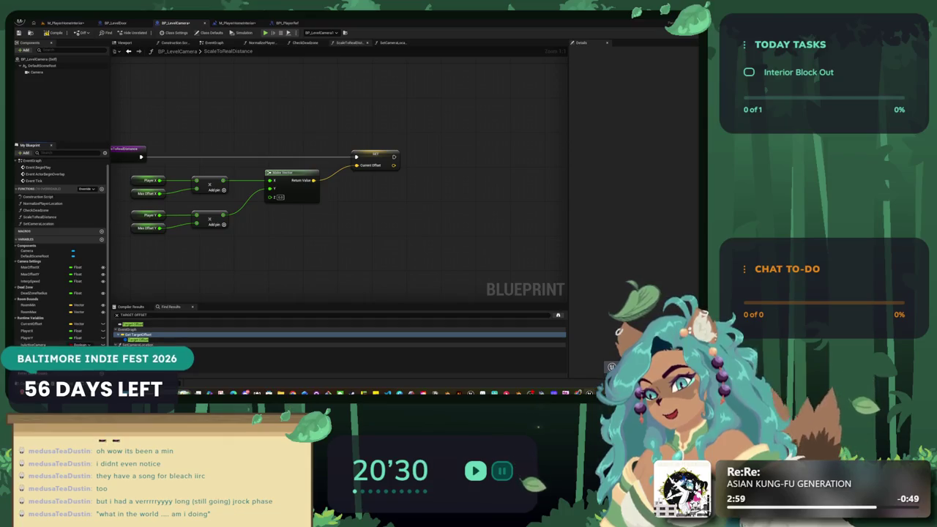
{"action": "left_click_drag", "start_coordinate": [370, 183], "coordinate": [370, 183]}
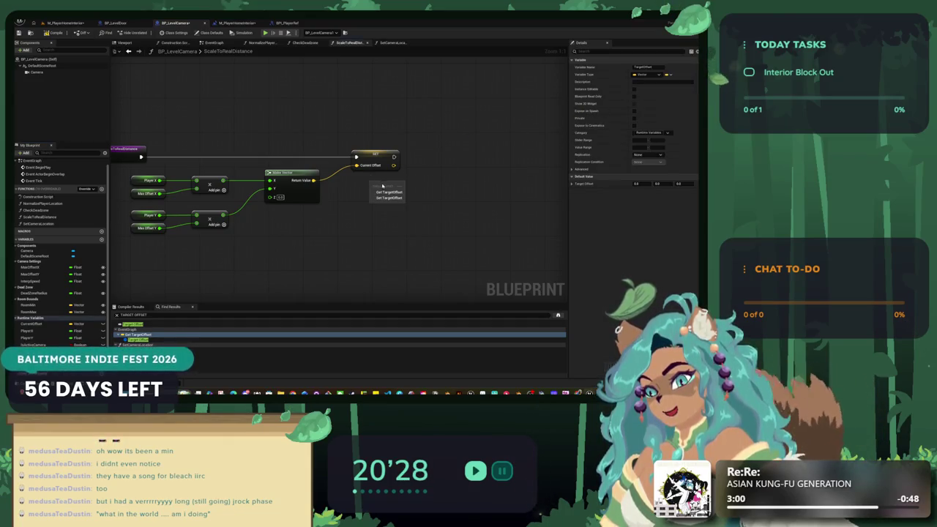
{"action": "left_click_drag", "start_coordinate": [140, 156], "coordinate": [371, 188]}
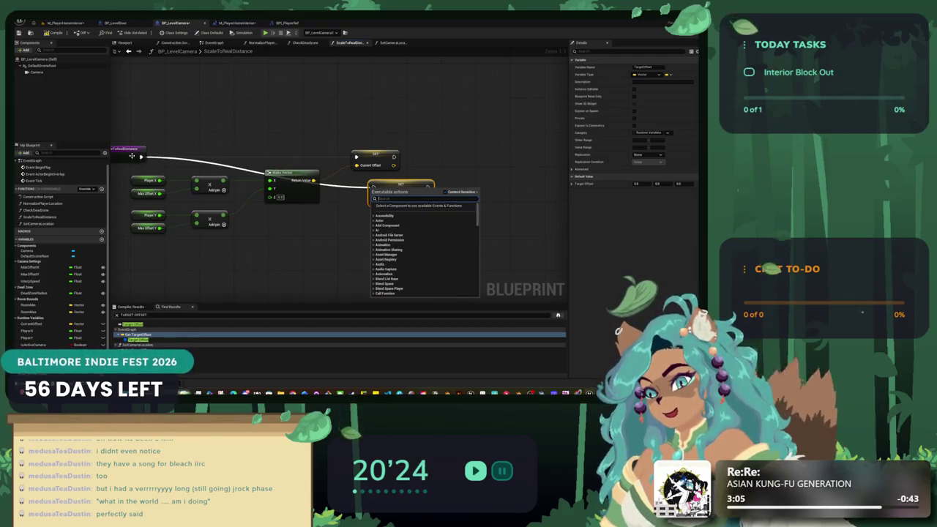
{"action": "mouse_move", "coordinate": [142, 157]}
{"action": "left_mouse_down"}
{"action": "mouse_move", "coordinate": [301, 172]}
{"action": "mouse_move", "coordinate": [377, 203]}
{"action": "mouse_move", "coordinate": [384, 170]}
{"action": "mouse_move", "coordinate": [364, 156]}
{"action": "left_mouse_up"}
{"action": "left_click", "coordinate": [371, 157]}
{"action": "key", "text": "Delete"}
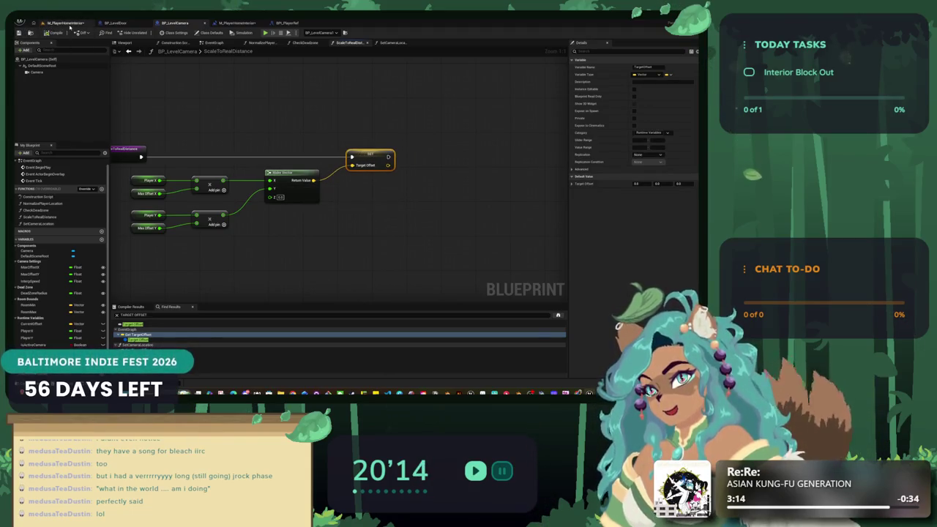
- Check the level blueprint and SetCameraLocation graph, then play the M_PlayerHomeInterior level to test
{"action": "left_click", "coordinate": [65, 23]}
{"action": "left_click", "coordinate": [234, 24]}
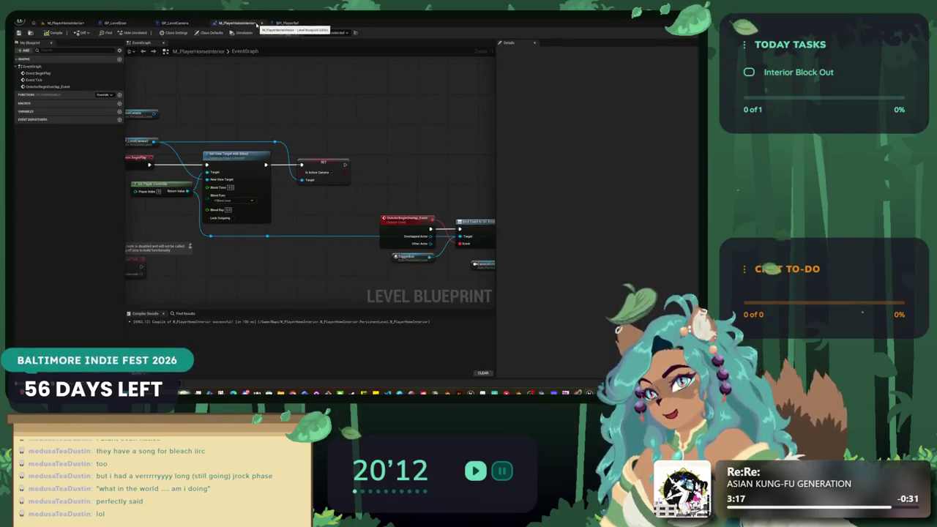
{"action": "left_click", "coordinate": [174, 23]}
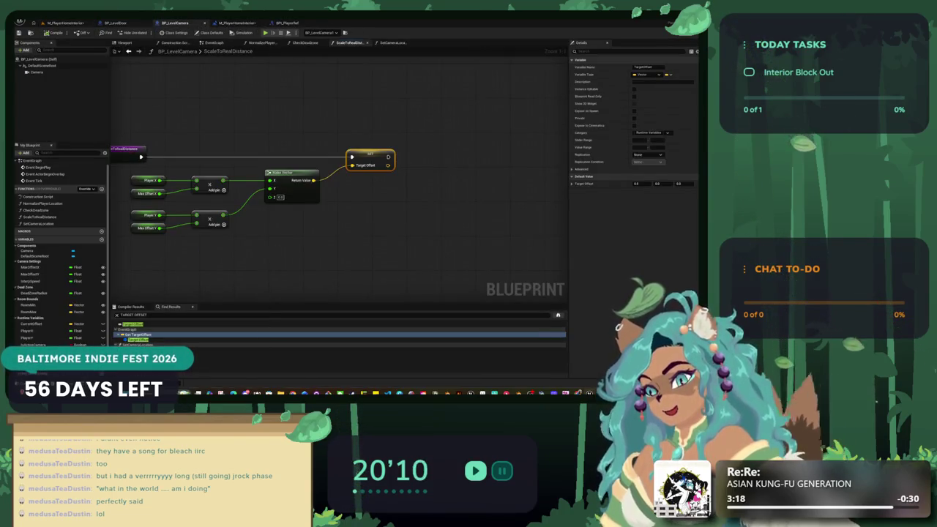
{"action": "left_click_drag", "start_coordinate": [246, 192], "coordinate": [296, 167]}
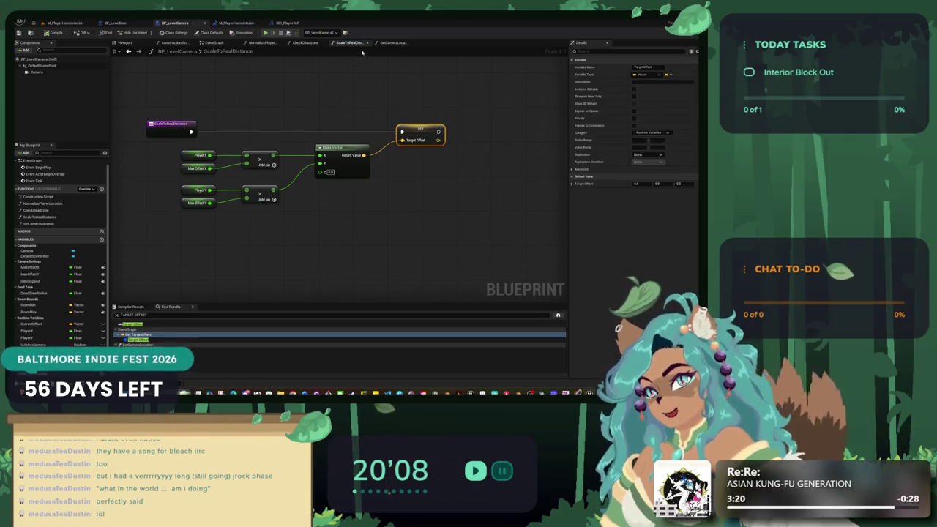
{"action": "left_click", "coordinate": [386, 44]}
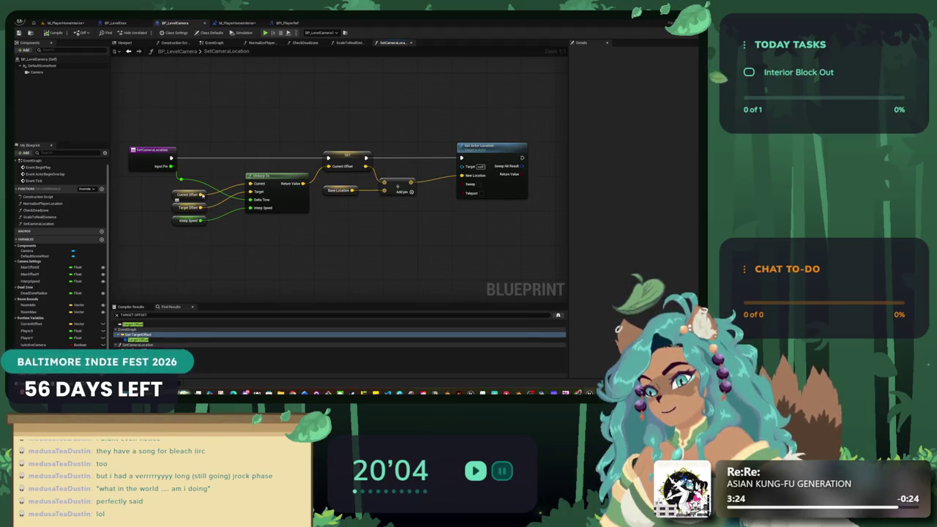
{"action": "left_click", "coordinate": [66, 22]}
{"action": "left_click", "coordinate": [146, 33]}
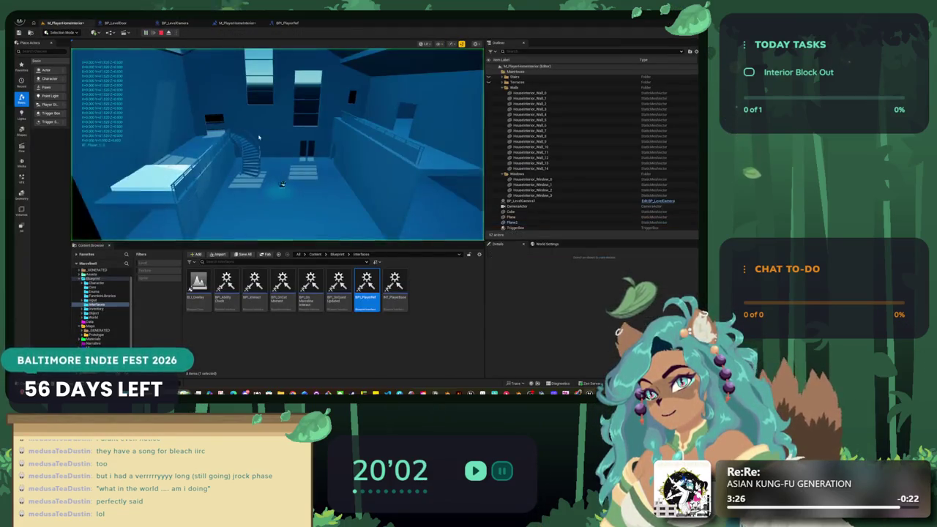
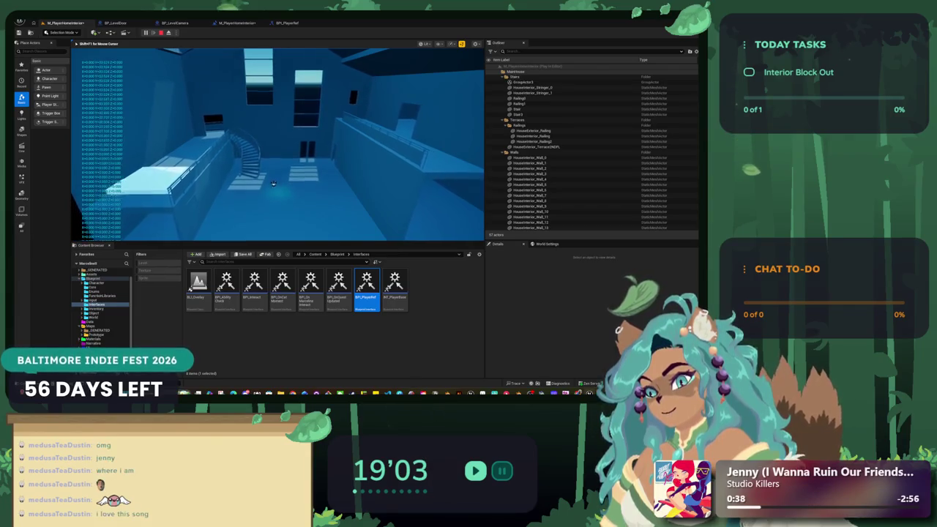
- Stop the play-test, add a reroute on SetCameraLocation's Input Pin wire, and align the VInterp To nodes
{"action": "key", "text": "Escape"}
{"action": "left_click", "coordinate": [174, 22]}
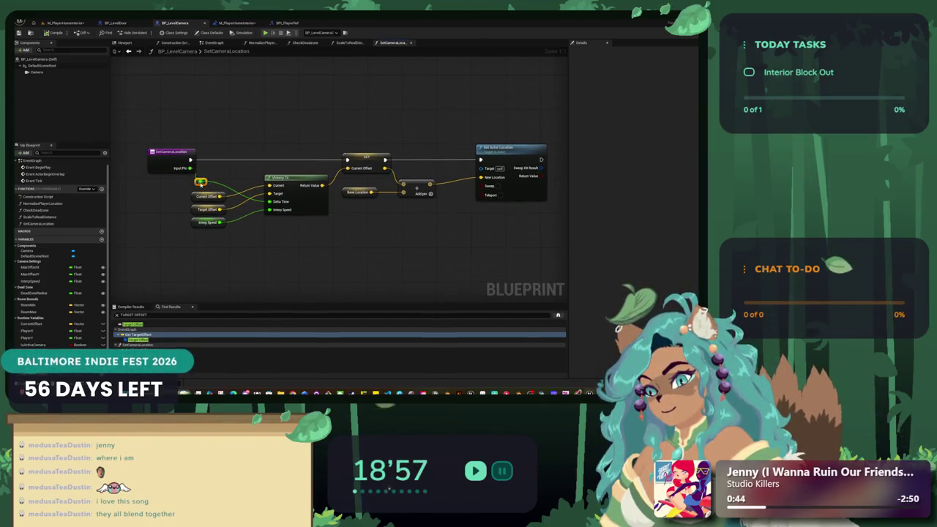
{"action": "mouse_move", "coordinate": [200, 182]}
{"action": "left_mouse_down"}
{"action": "mouse_move", "coordinate": [195, 198]}
{"action": "mouse_move", "coordinate": [249, 209]}
{"action": "left_mouse_up"}
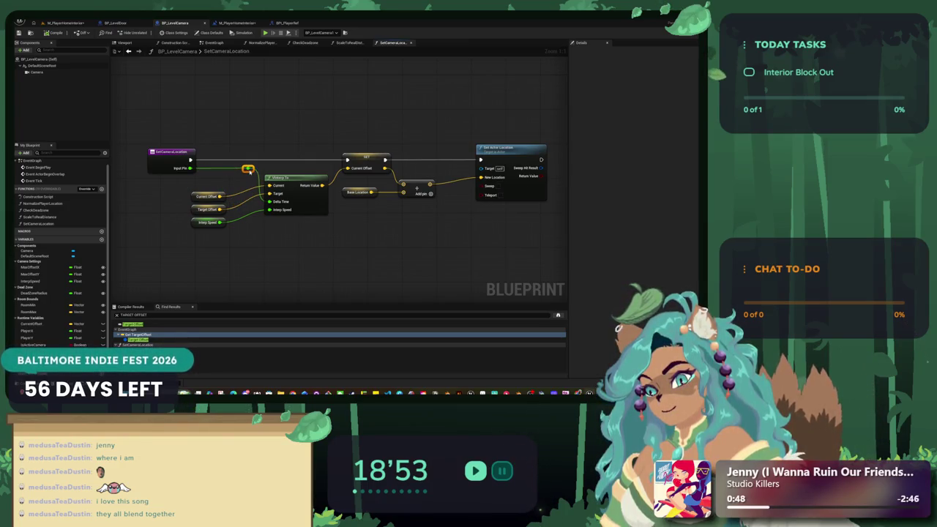
{"action": "left_click_drag", "start_coordinate": [174, 175], "coordinate": [255, 214]}
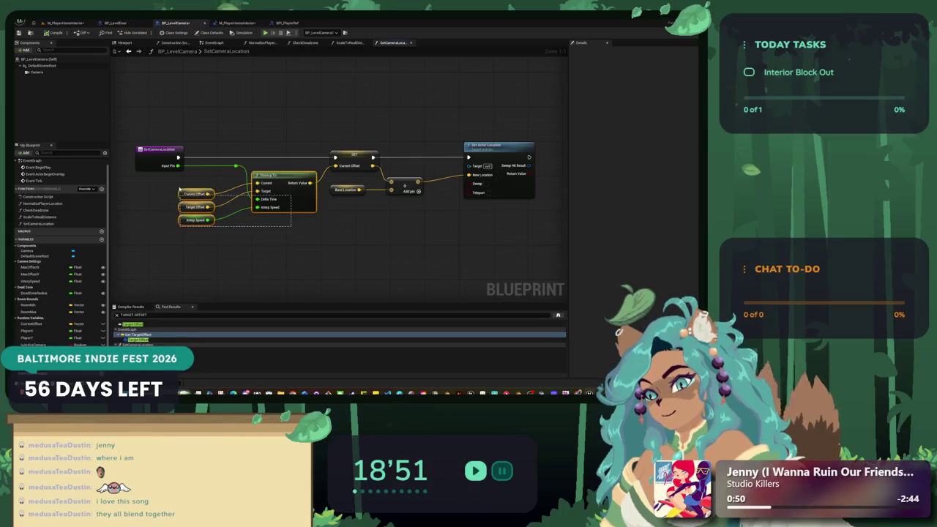
{"action": "mouse_move", "coordinate": [273, 176]}
{"action": "left_mouse_down"}
{"action": "mouse_move", "coordinate": [258, 192]}
{"action": "mouse_move", "coordinate": [270, 189]}
{"action": "left_mouse_up"}
- Line up the Set Actor Location, SET Current Offset and Base Location nodes, then switch to CheckDeadzone
{"action": "mouse_move", "coordinate": [413, 186]}
{"action": "left_mouse_down"}
{"action": "mouse_move", "coordinate": [323, 192]}
{"action": "mouse_move", "coordinate": [319, 184]}
{"action": "left_mouse_up"}
{"action": "mouse_move", "coordinate": [443, 225]}
{"action": "left_mouse_down"}
{"action": "mouse_move", "coordinate": [346, 149]}
{"action": "mouse_move", "coordinate": [327, 148]}
{"action": "mouse_move", "coordinate": [426, 137]}
{"action": "mouse_move", "coordinate": [312, 199]}
{"action": "left_mouse_up"}
{"action": "left_click", "coordinate": [362, 152], "text": "shift"}
{"action": "left_click_drag", "start_coordinate": [241, 188], "coordinate": [238, 180]}
{"action": "left_click_drag", "start_coordinate": [322, 128], "coordinate": [389, 132]}
{"action": "mouse_move", "coordinate": [257, 100]}
{"action": "left_mouse_down"}
{"action": "mouse_move", "coordinate": [313, 139]}
{"action": "mouse_move", "coordinate": [382, 107]}
{"action": "mouse_move", "coordinate": [463, 160]}
{"action": "mouse_move", "coordinate": [316, 117]}
{"action": "mouse_move", "coordinate": [347, 152]}
{"action": "mouse_move", "coordinate": [306, 165]}
{"action": "left_mouse_up"}
{"action": "left_click", "coordinate": [291, 42]}
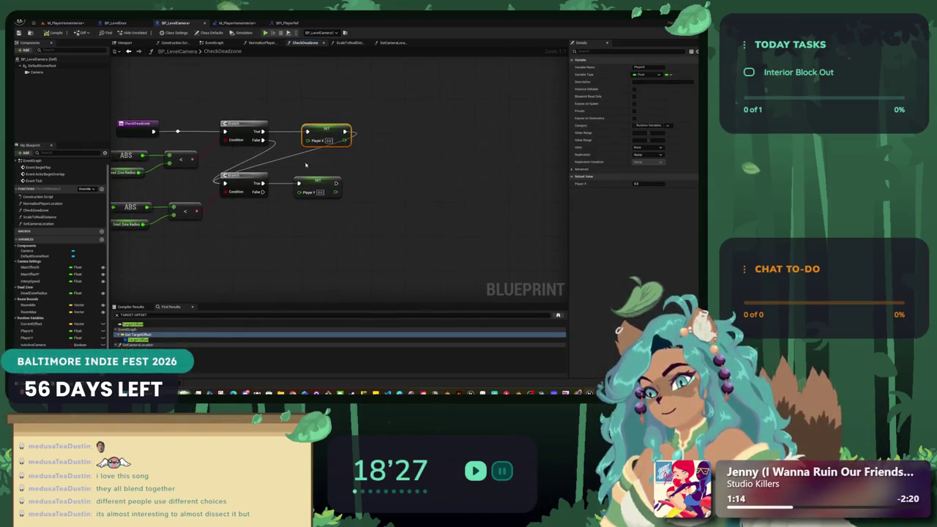
- Move the Y-axis Branch and SET nodes right and straighten the lower row's wires
{"action": "mouse_move", "coordinate": [351, 201]}
{"action": "left_mouse_down"}
{"action": "mouse_move", "coordinate": [227, 172]}
{"action": "mouse_move", "coordinate": [398, 179]}
{"action": "mouse_move", "coordinate": [387, 194]}
{"action": "left_mouse_up"}
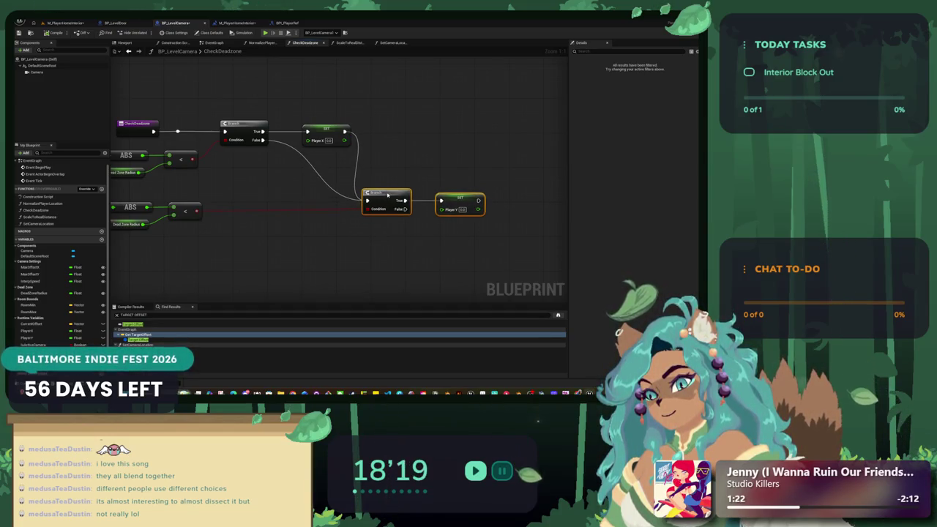
{"action": "left_click_drag", "start_coordinate": [481, 213], "coordinate": [170, 172]}
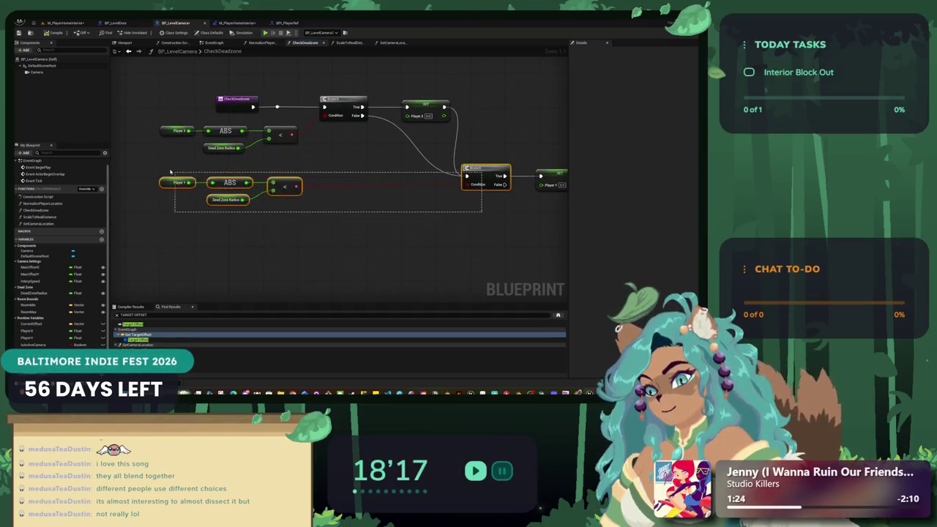
{"action": "key", "text": "q"}
{"action": "left_click", "coordinate": [272, 210]}
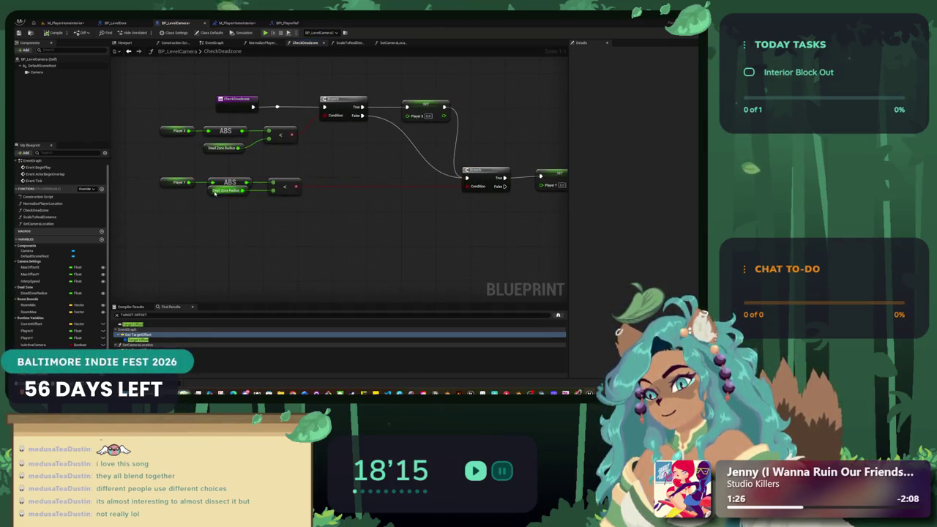
{"action": "left_click_drag", "start_coordinate": [209, 190], "coordinate": [209, 200]}
- Connect CheckDeadzone's execution pin to the Branch node
{"action": "left_click_drag", "start_coordinate": [290, 216], "coordinate": [243, 229]}
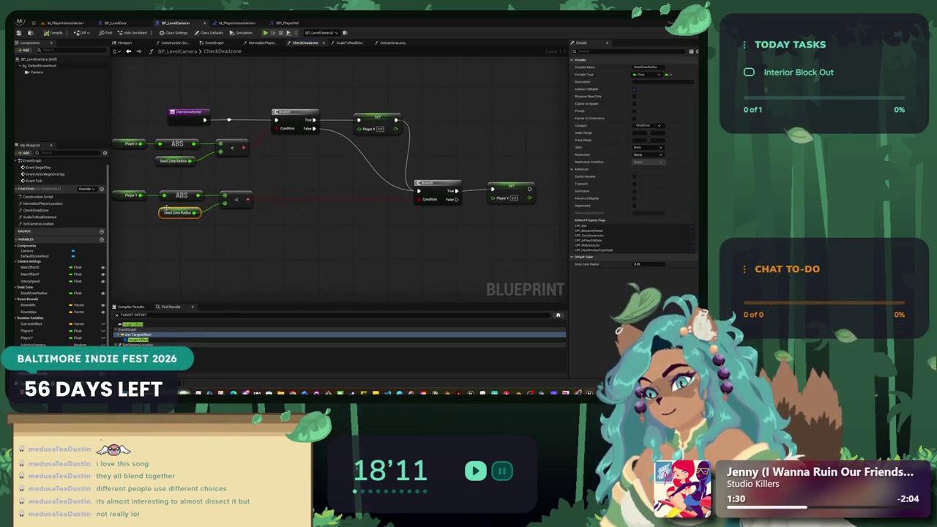
{"action": "left_click_drag", "start_coordinate": [161, 211], "coordinate": [195, 216]}
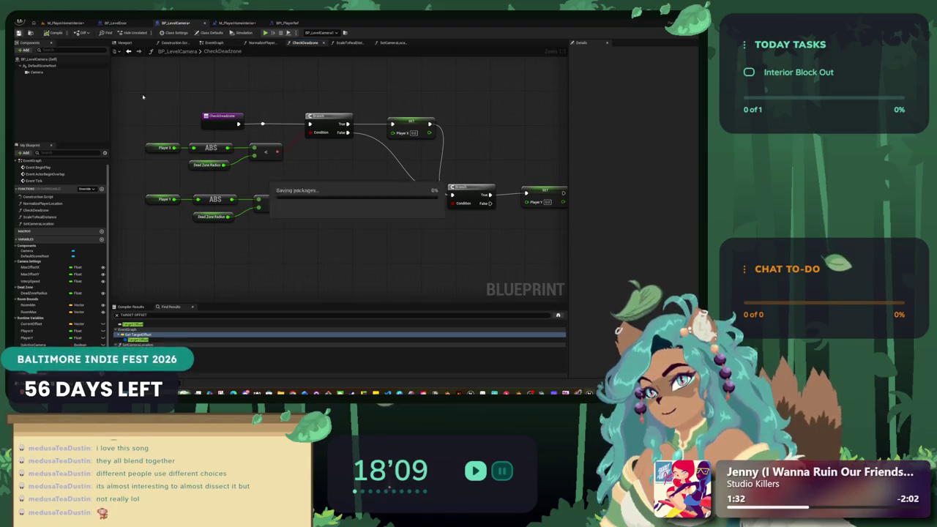
{"action": "left_click_drag", "start_coordinate": [317, 148], "coordinate": [260, 181]}
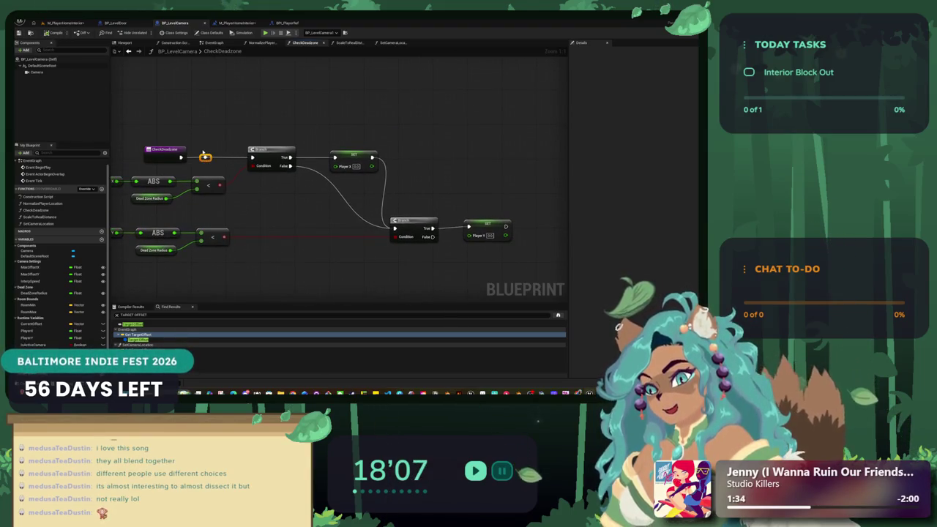
{"action": "left_click_drag", "start_coordinate": [260, 156], "coordinate": [256, 156]}
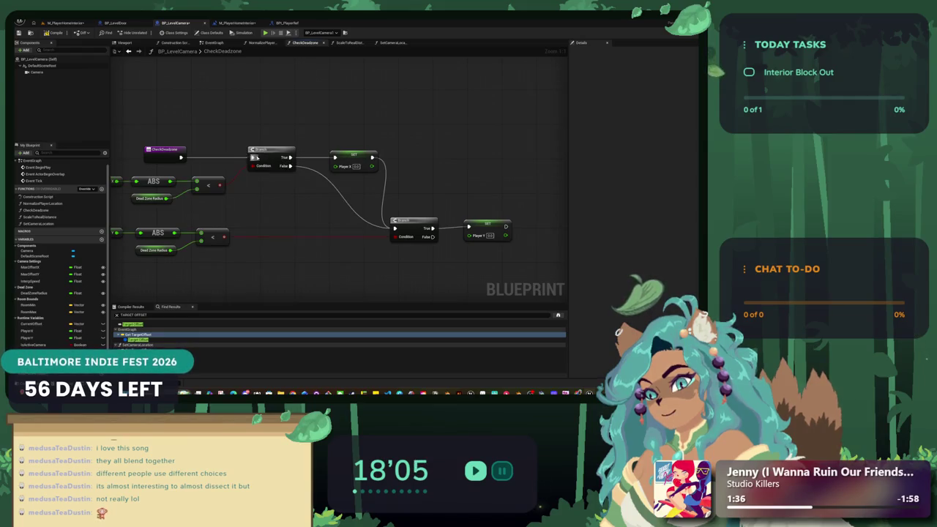
{"action": "mouse_move", "coordinate": [284, 121]}
{"action": "left_mouse_down"}
{"action": "mouse_move", "coordinate": [372, 110]}
{"action": "mouse_move", "coordinate": [222, 103]}
{"action": "left_mouse_up"}
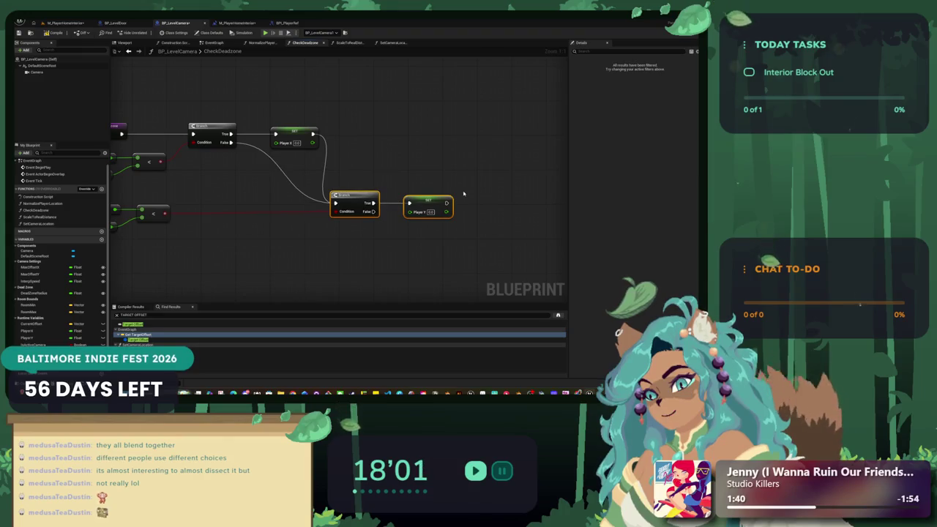
- Arrange the lower Branch, Player Y and ABS nodes, check Dead Zone Radius, and return to M_PlayerHomeInterior
{"action": "left_click", "coordinate": [350, 239]}
{"action": "mouse_move", "coordinate": [349, 238]}
{"action": "left_mouse_down"}
{"action": "mouse_move", "coordinate": [508, 211]}
{"action": "mouse_move", "coordinate": [366, 184]}
{"action": "mouse_move", "coordinate": [252, 184]}
{"action": "left_mouse_up"}
{"action": "left_click", "coordinate": [217, 187], "text": "shift"}
{"action": "left_click", "coordinate": [160, 188], "text": "shift"}
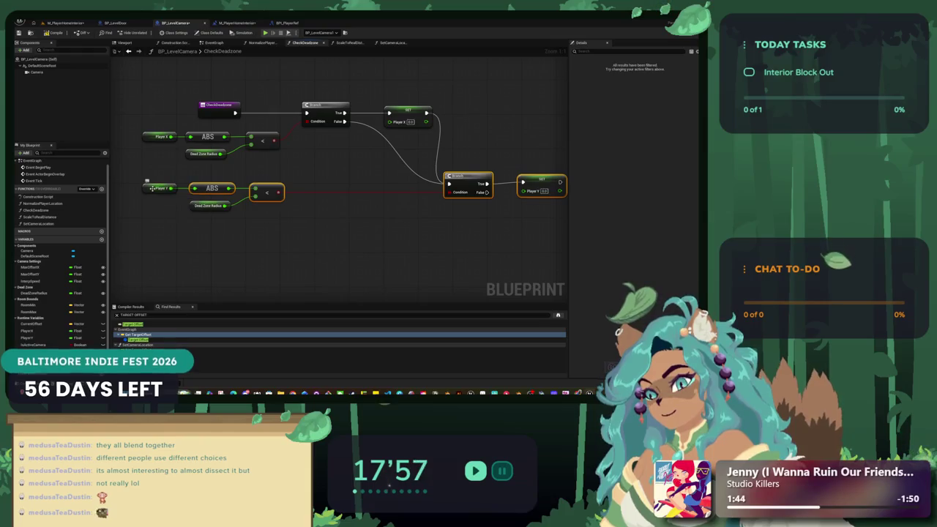
{"action": "left_click_drag", "start_coordinate": [244, 190], "coordinate": [182, 205]}
{"action": "left_click", "coordinate": [389, 151]}
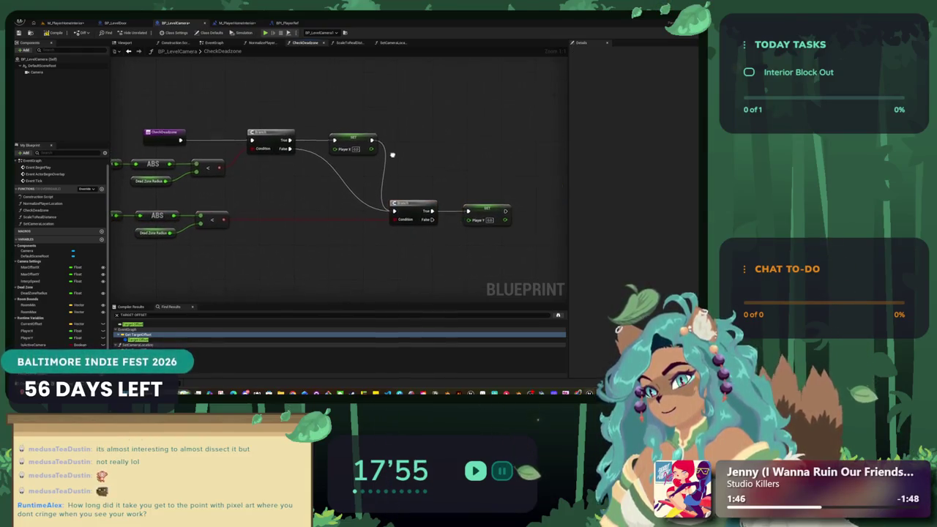
{"action": "mouse_move", "coordinate": [388, 151]}
{"action": "left_mouse_down"}
{"action": "mouse_move", "coordinate": [402, 162]}
{"action": "mouse_move", "coordinate": [442, 160]}
{"action": "left_mouse_up"}
{"action": "left_click", "coordinate": [200, 183]}
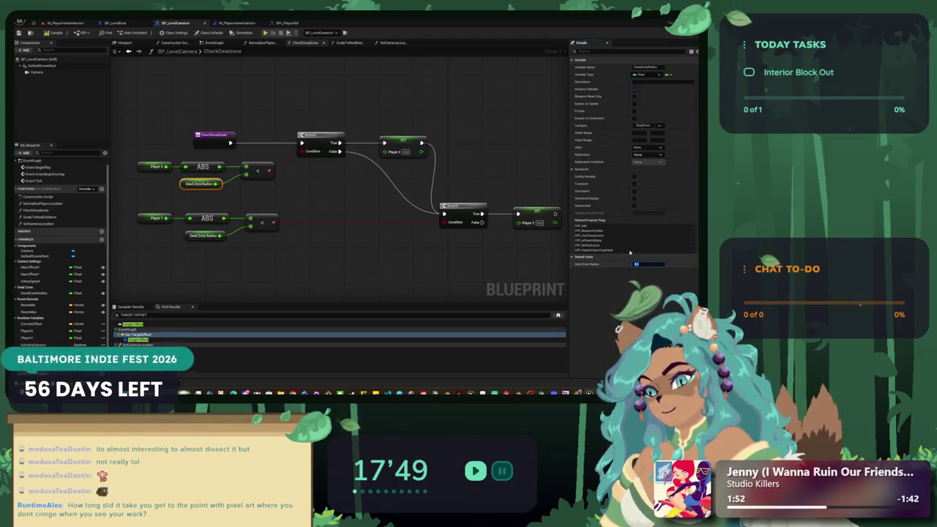
{"action": "left_click", "coordinate": [59, 23]}
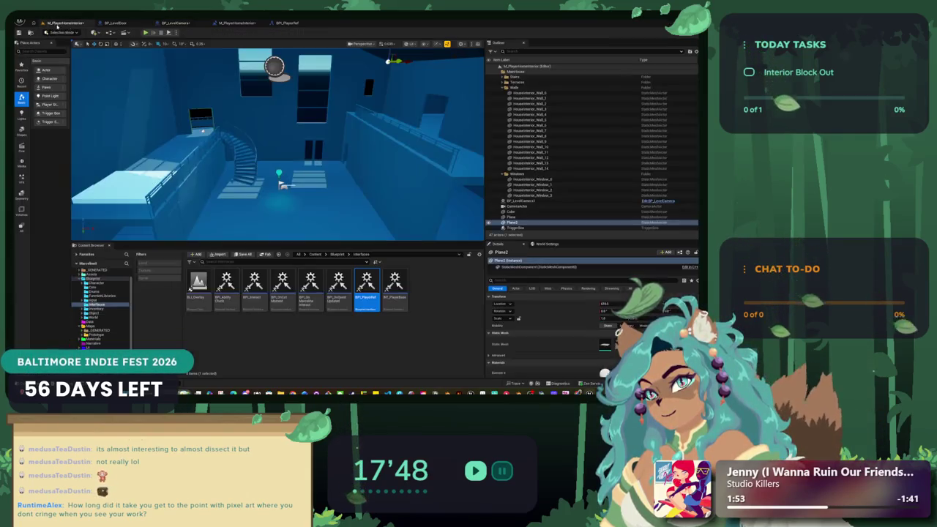
- Play-test the level camera, then go back to BP_LevelCamera's EventGraph
{"action": "left_click", "coordinate": [146, 32]}
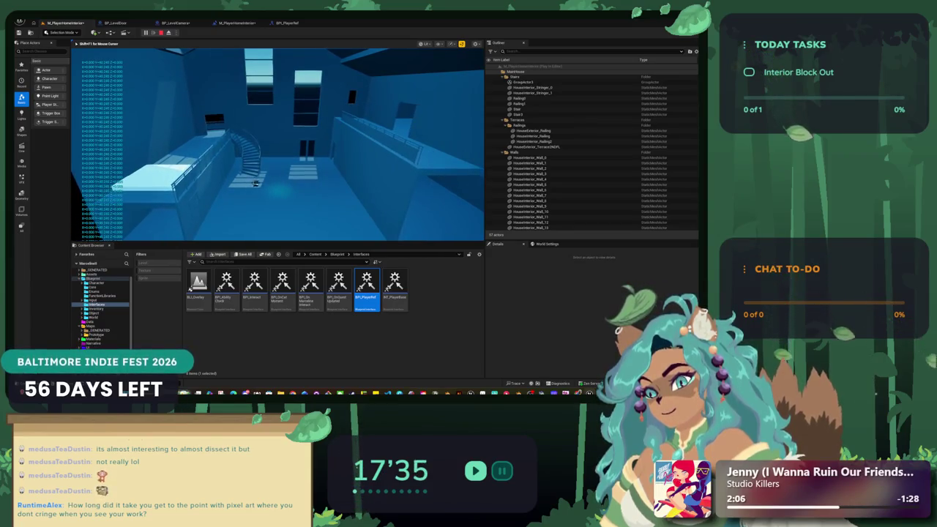
{"action": "key", "text": "Escape"}
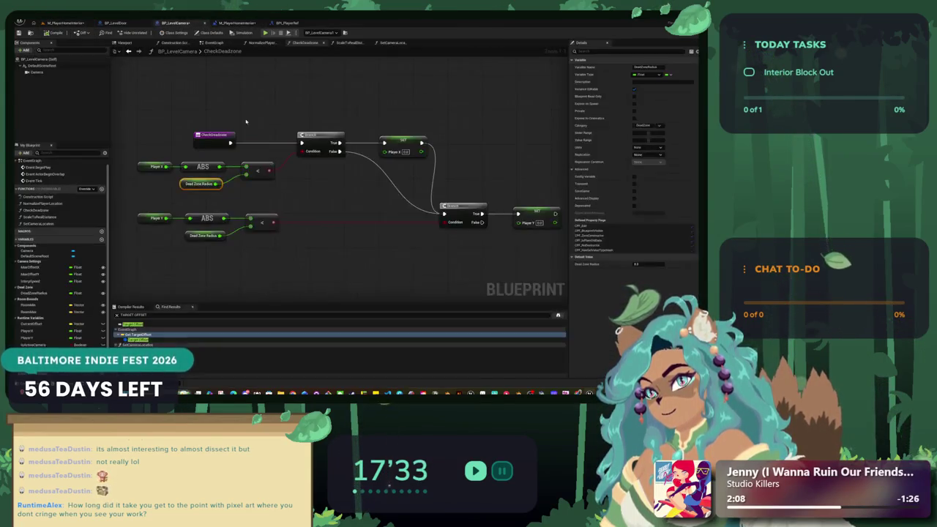
{"action": "left_click", "coordinate": [214, 42]}
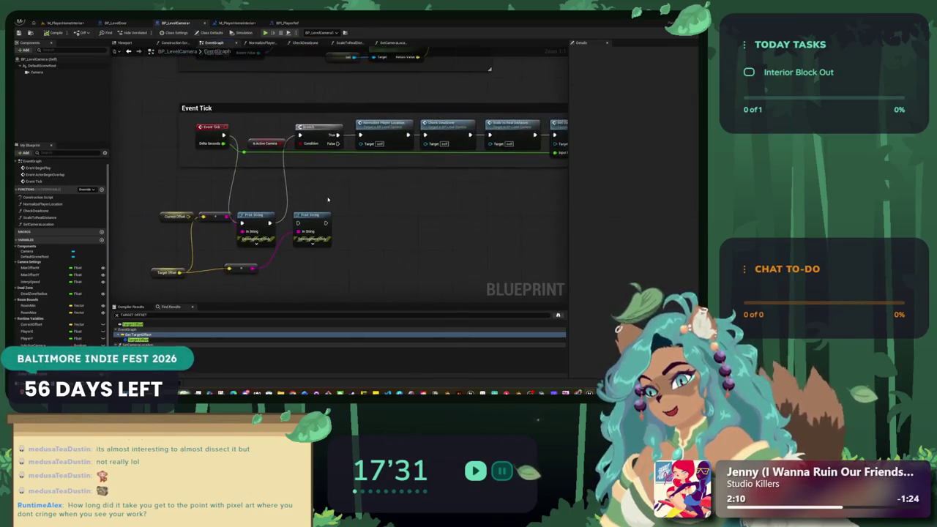
- Delete the debug Print String nodes under Event Tick and bring up BP_LevelDoor
{"action": "left_click_drag", "start_coordinate": [355, 272], "coordinate": [180, 187]}
{"action": "key", "text": "Delete"}
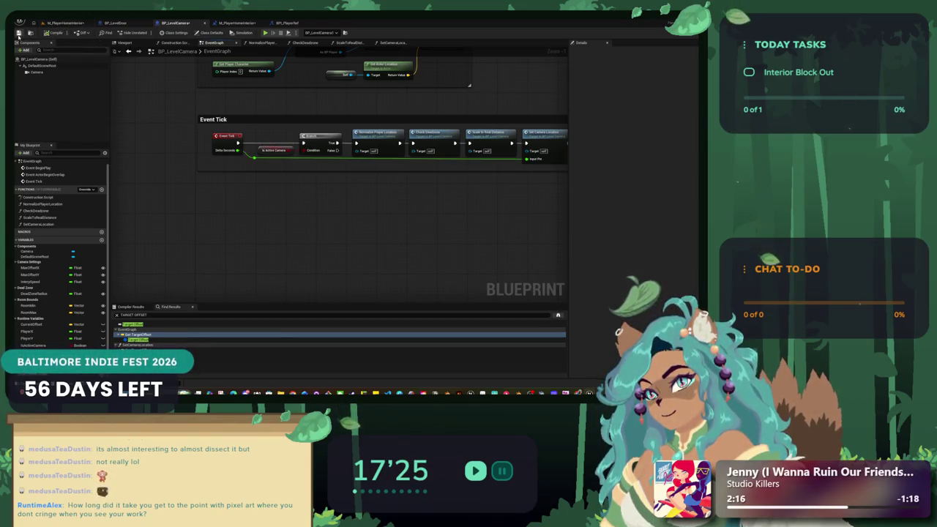
{"action": "left_click", "coordinate": [115, 22]}
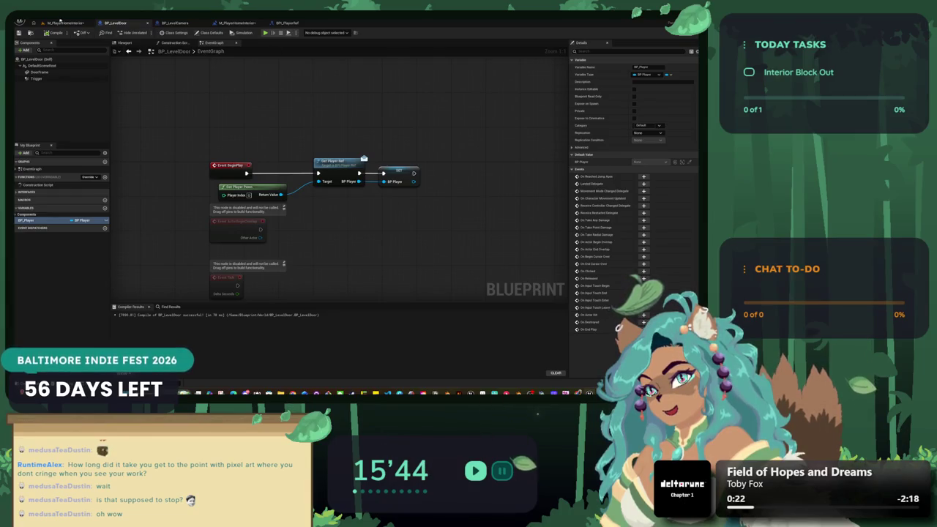
- Switch to the M_PlayerHomeInterior level and launch Play In Editor with Alt+P
{"action": "left_click", "coordinate": [61, 21]}
{"action": "key", "text": "alt+p"}
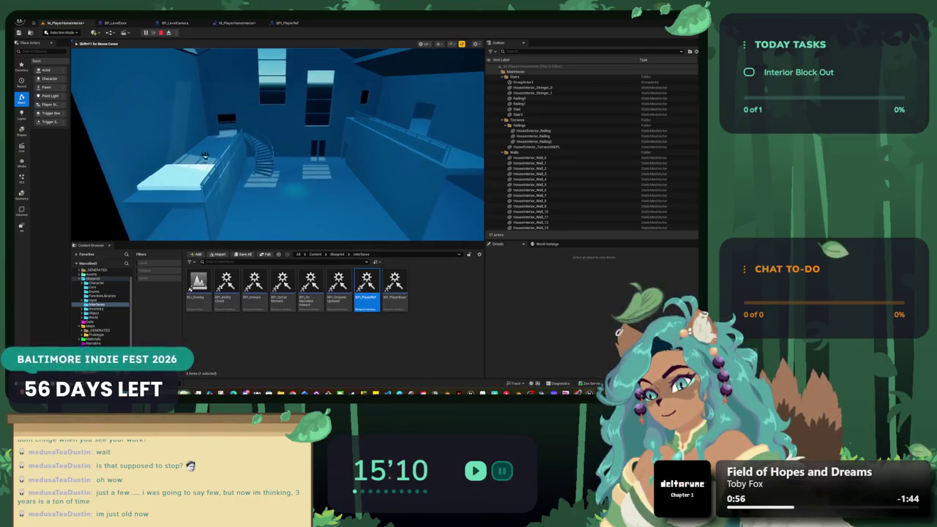
- Stop the play-test and shift BP_LevelCamera1 slightly left along its X axis
{"action": "key", "text": "Escape"}
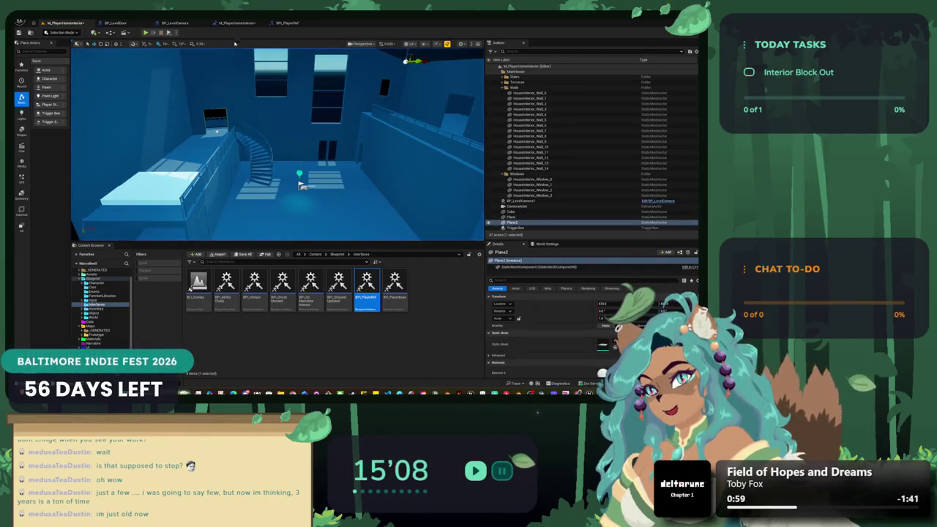
{"action": "scroll", "coordinate": [278, 146], "scroll_direction": "down", "scroll_amount": 5}
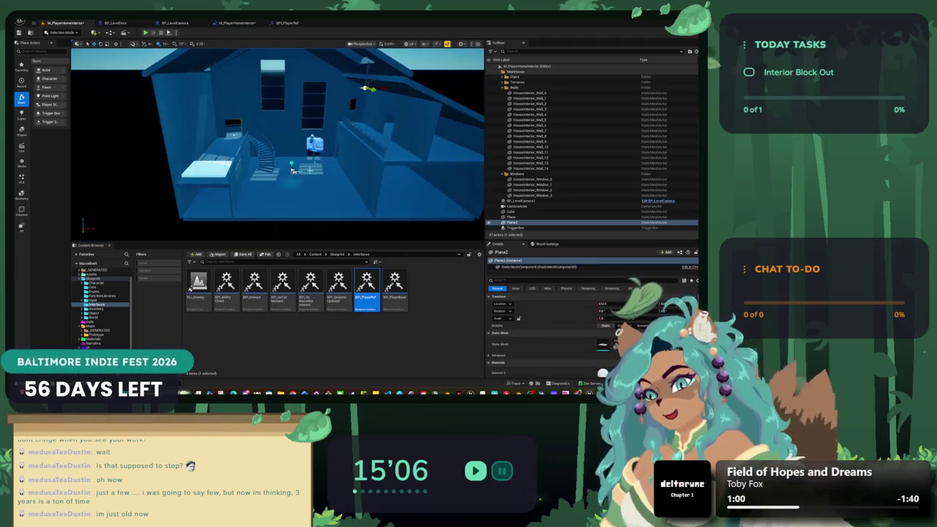
{"action": "left_click", "coordinate": [315, 144]}
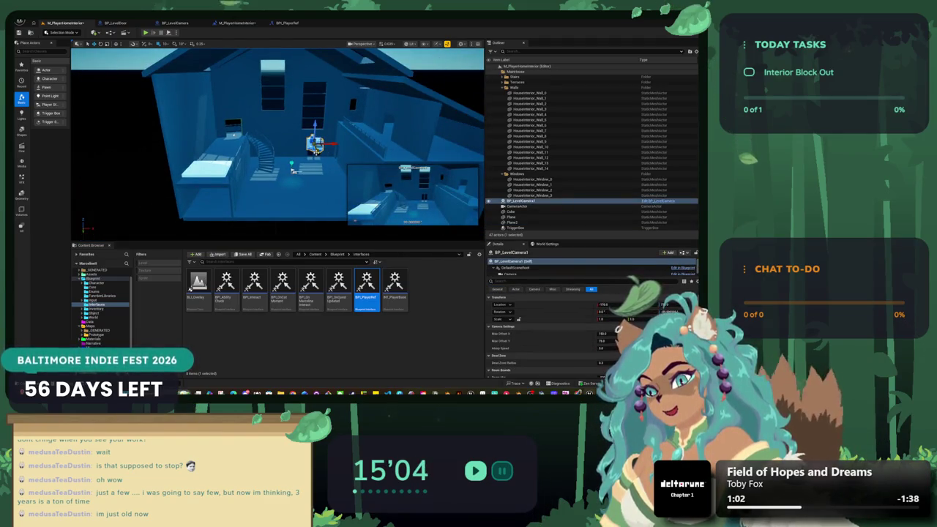
{"action": "mouse_move", "coordinate": [330, 145]}
{"action": "left_mouse_down"}
{"action": "mouse_move", "coordinate": [241, 155]}
{"action": "mouse_move", "coordinate": [244, 174]}
{"action": "mouse_move", "coordinate": [298, 184]}
{"action": "left_mouse_up"}
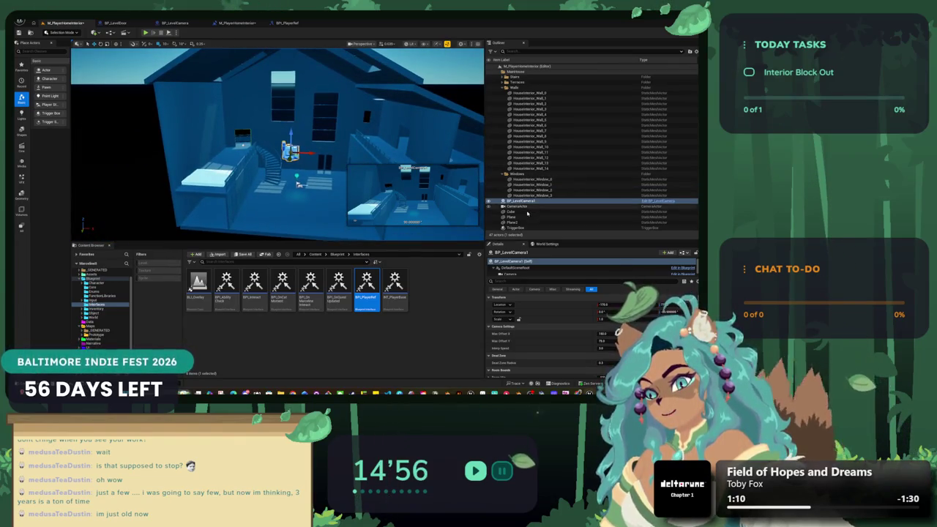
- Move BP_LevelCamera1 and CameraActor into the LevelPersistent folder in the Outliner
{"action": "left_click", "coordinate": [493, 207]}
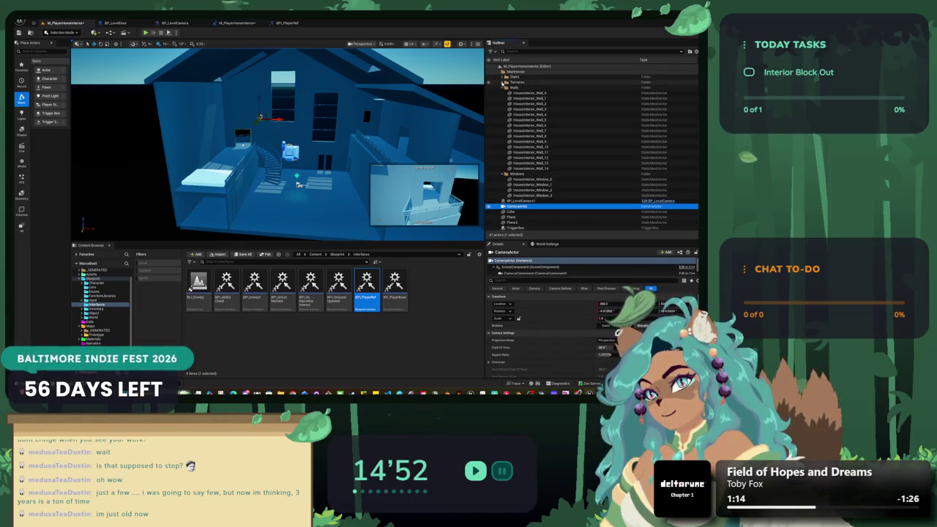
{"action": "left_click", "coordinate": [516, 200]}
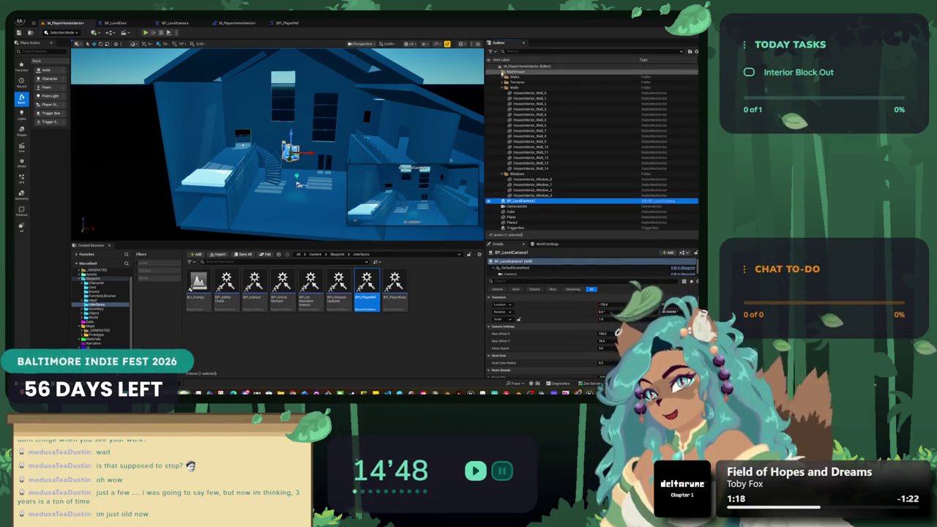
{"action": "left_click", "coordinate": [516, 71]}
{"action": "scroll", "coordinate": [519, 73], "scroll_direction": "up", "scroll_amount": 2}
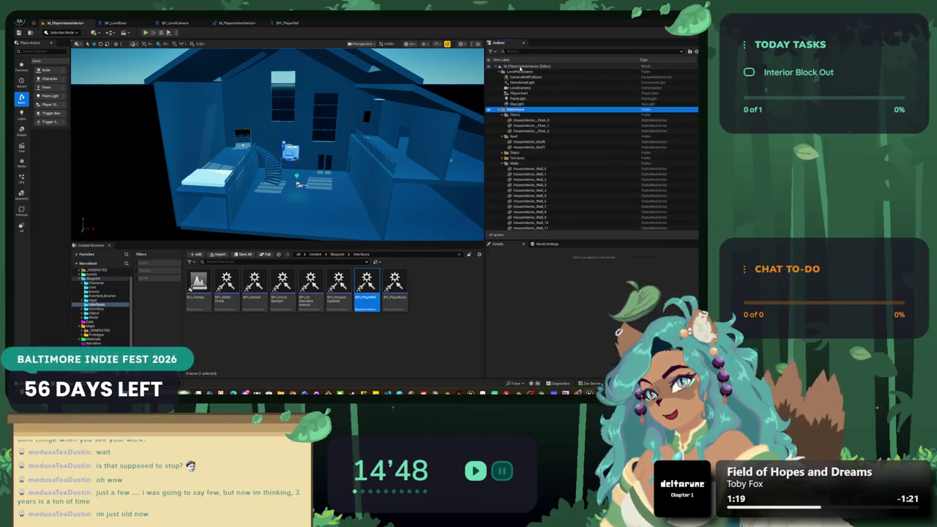
{"action": "left_click", "coordinate": [489, 87]}
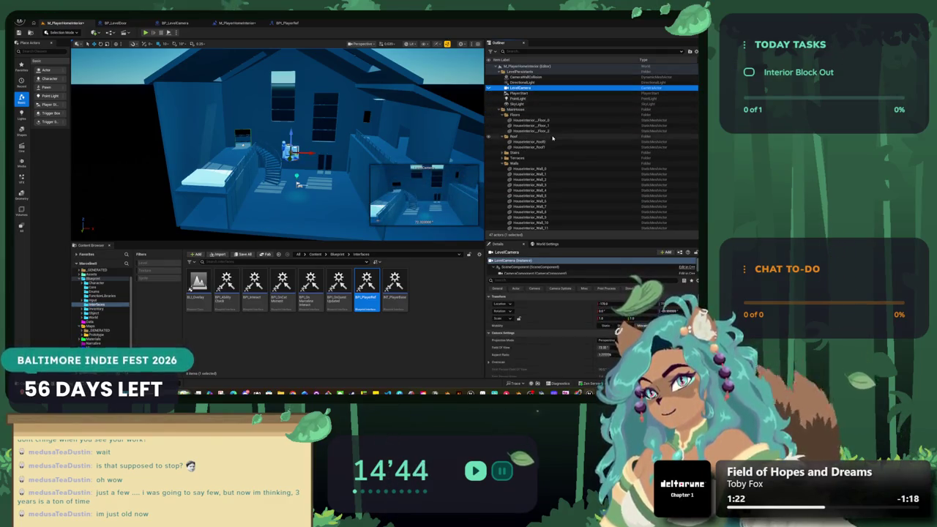
{"action": "scroll", "coordinate": [509, 183], "scroll_direction": "down", "scroll_amount": 5}
{"action": "left_click", "coordinate": [509, 206]}
{"action": "left_click", "coordinate": [521, 201], "text": "ctrl"}
{"action": "mouse_move", "coordinate": [521, 155]}
{"action": "left_mouse_down"}
{"action": "mouse_move", "coordinate": [543, 144]}
{"action": "mouse_move", "coordinate": [578, 147]}
{"action": "mouse_move", "coordinate": [586, 114]}
{"action": "mouse_move", "coordinate": [549, 91]}
{"action": "mouse_move", "coordinate": [529, 93]}
{"action": "left_mouse_up"}
{"action": "scroll", "coordinate": [532, 150], "scroll_direction": "up", "scroll_amount": 2}
{"action": "scroll", "coordinate": [578, 147], "scroll_direction": "up", "scroll_amount": 3}
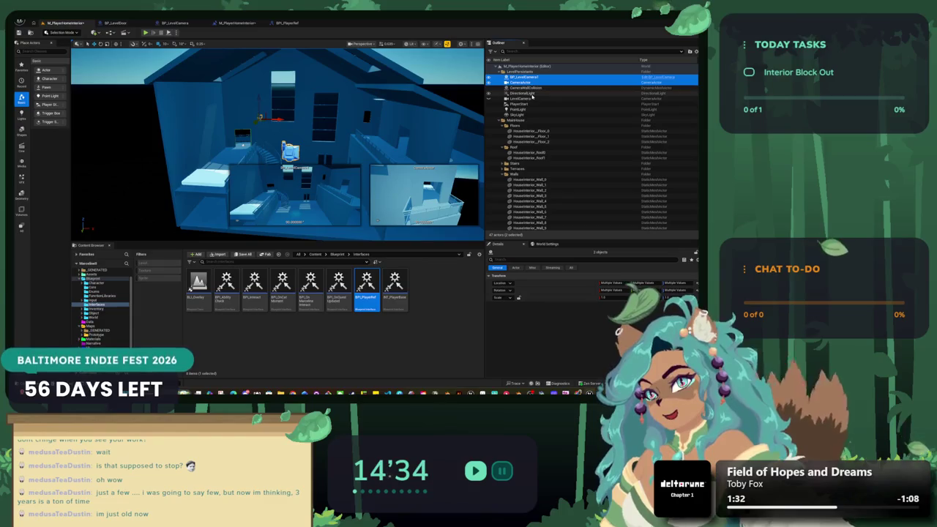
{"action": "scroll", "coordinate": [533, 98], "scroll_direction": "down", "scroll_amount": 5}
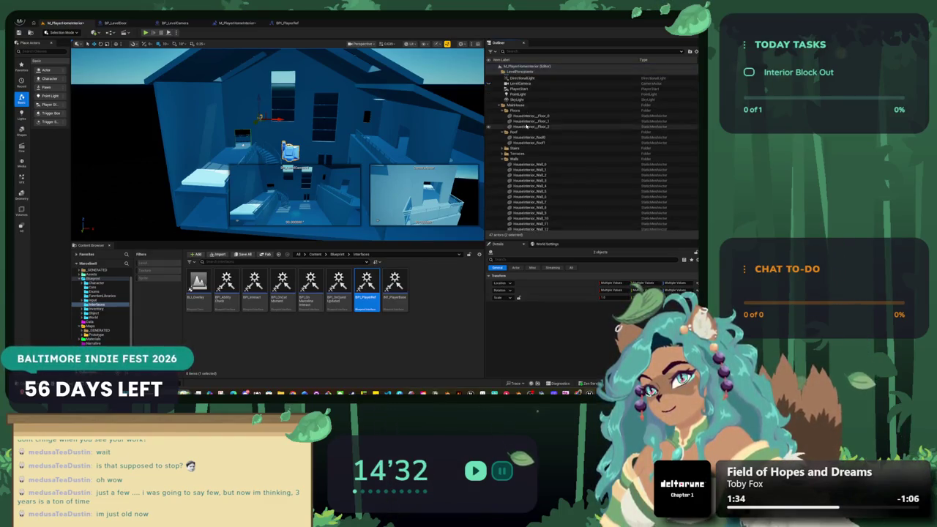
- Delete the Plane and Plane2 actors from the level
{"action": "left_click", "coordinate": [516, 220]}
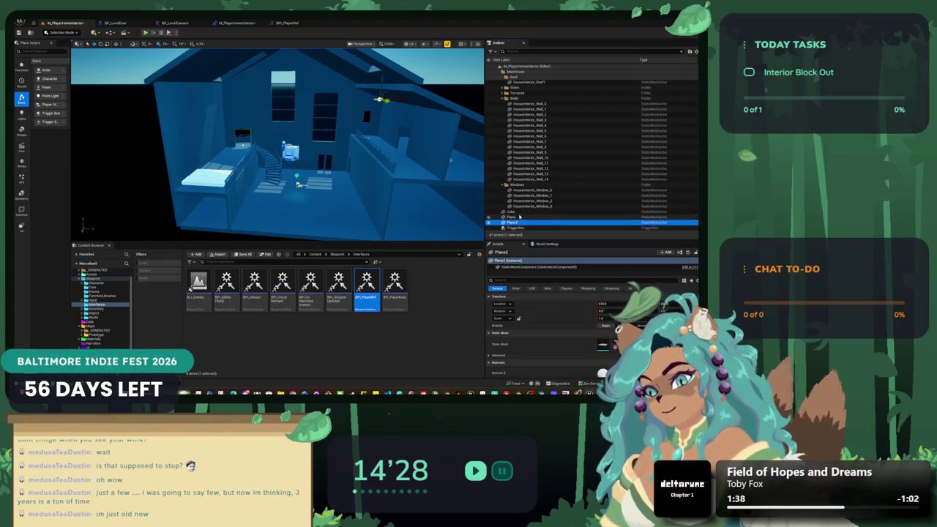
{"action": "left_click", "coordinate": [520, 213], "text": "shift"}
{"action": "left_click", "coordinate": [520, 212], "text": "ctrl"}
{"action": "right_click", "coordinate": [521, 217]}
{"action": "mouse_move", "coordinate": [560, 147]}
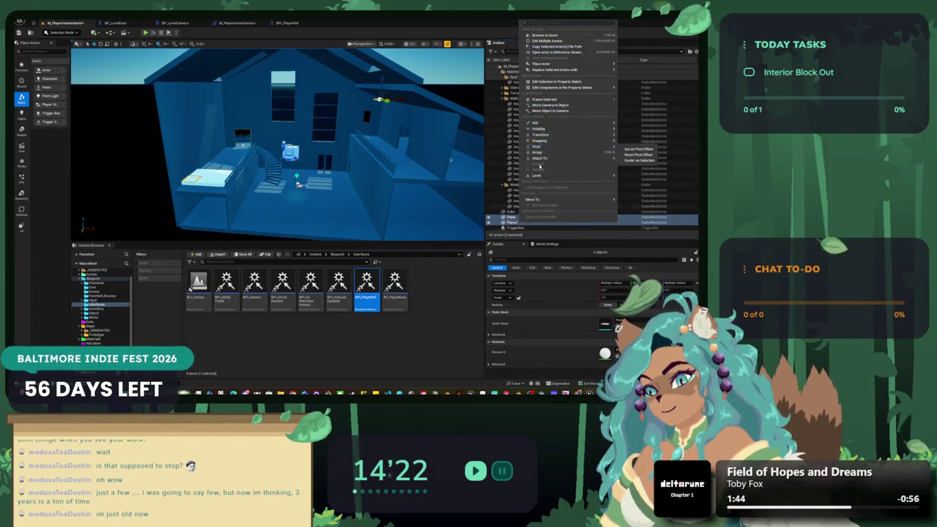
{"action": "mouse_move", "coordinate": [538, 123]}
{"action": "left_click", "coordinate": [460, 147]}
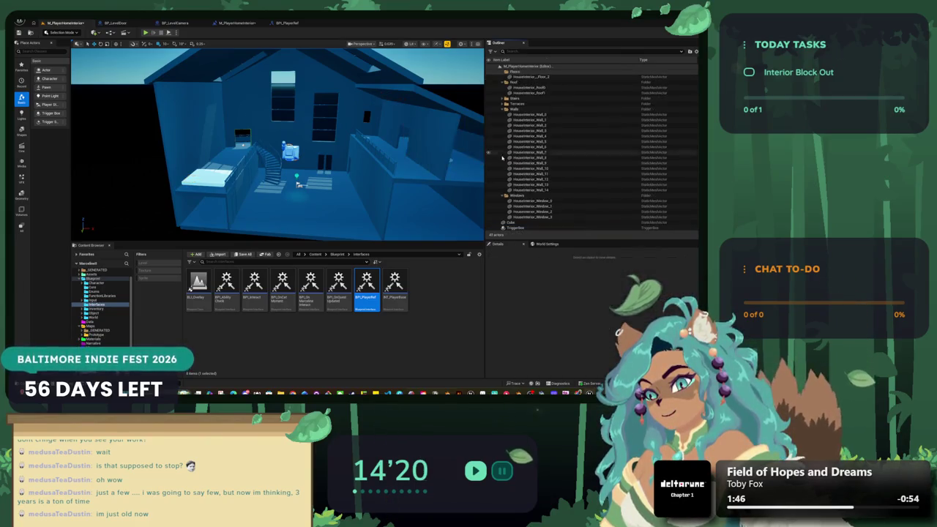
- Delete the TriggerBox, confirming despite its Level Blueprint reference
{"action": "left_click", "coordinate": [523, 228]}
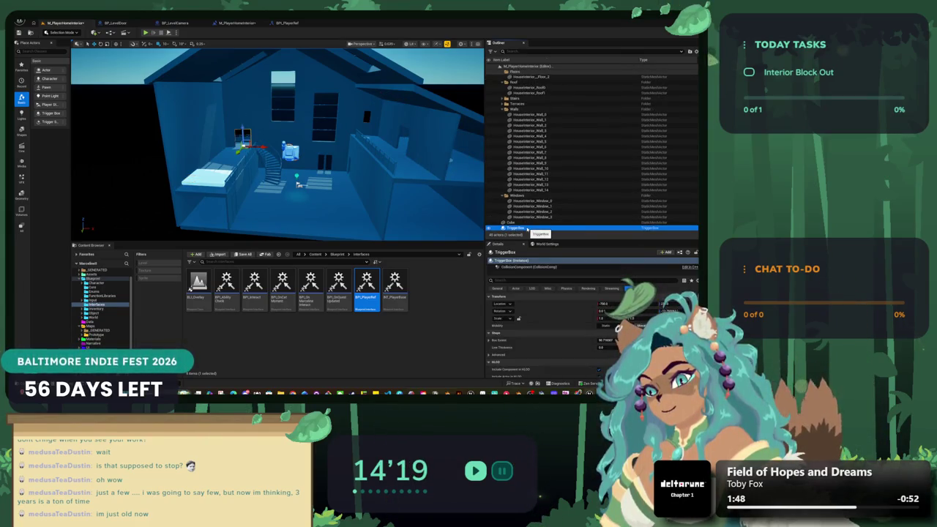
{"action": "right_click", "coordinate": [527, 229]}
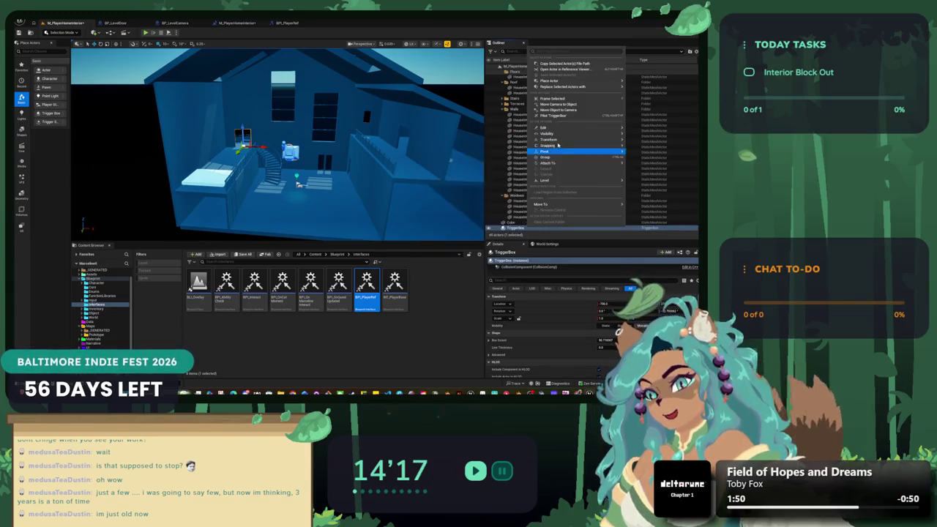
{"action": "mouse_move", "coordinate": [564, 130]}
{"action": "left_click", "coordinate": [452, 152]}
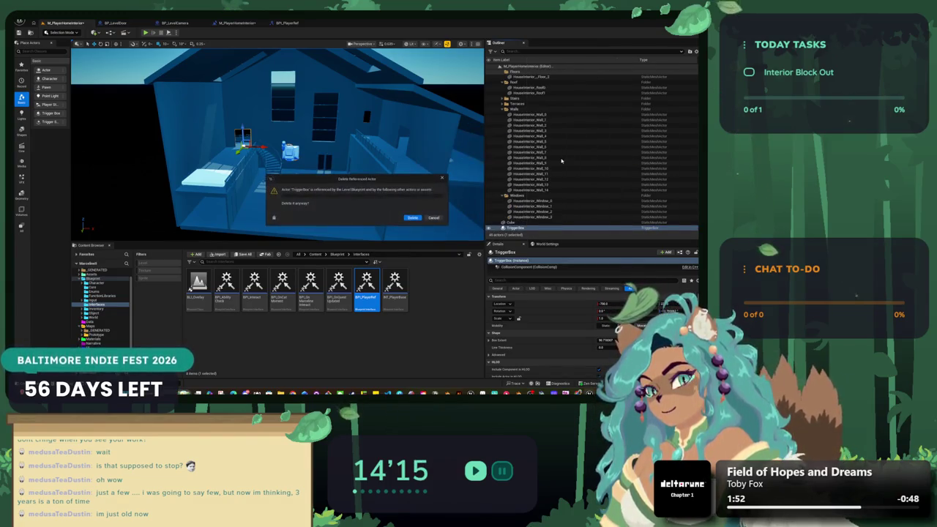
{"action": "left_click", "coordinate": [413, 219]}
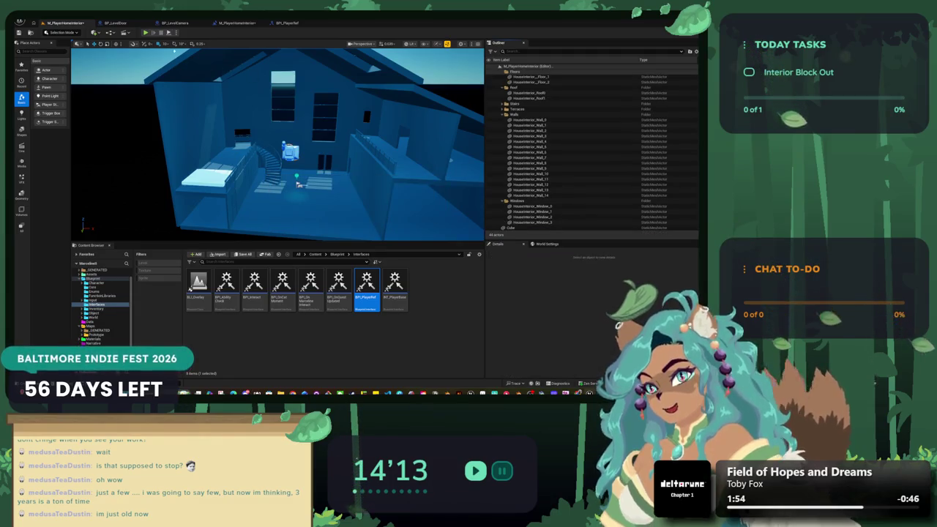
- Delete the TriggerBox overlap and bind-event nodes in the Level Blueprint
{"action": "left_click", "coordinate": [238, 23]}
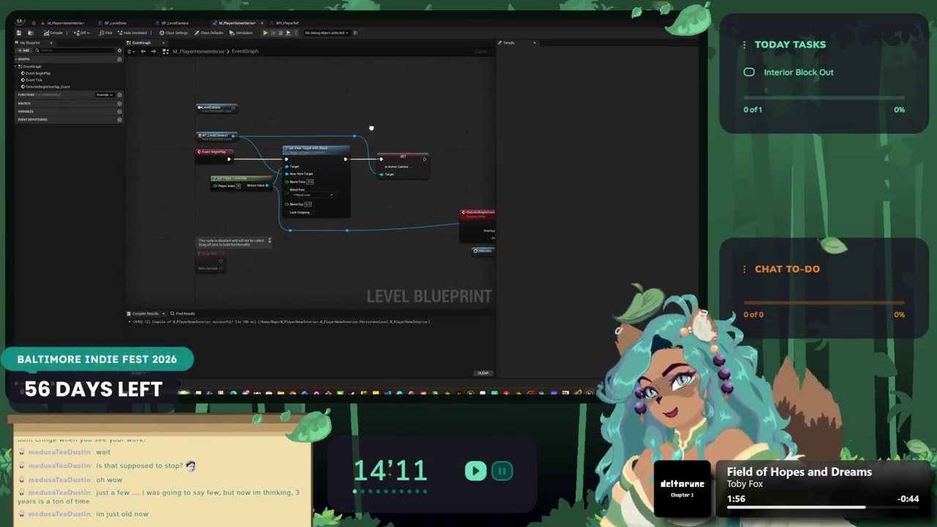
{"action": "left_click_drag", "start_coordinate": [429, 159], "coordinate": [188, 131]}
{"action": "mouse_move", "coordinate": [461, 252]}
{"action": "left_mouse_down"}
{"action": "mouse_move", "coordinate": [254, 152]}
{"action": "mouse_move", "coordinate": [330, 151]}
{"action": "mouse_move", "coordinate": [431, 194]}
{"action": "left_mouse_up"}
{"action": "key", "text": "Delete"}
- Remove the two leftover reroute nodes, compile the Level Blueprint, and return to the level
{"action": "mouse_move", "coordinate": [329, 253]}
{"action": "left_mouse_down"}
{"action": "mouse_move", "coordinate": [278, 251]}
{"action": "mouse_move", "coordinate": [249, 237]}
{"action": "left_mouse_up"}
{"action": "key", "text": "Delete"}
{"action": "key", "text": "F7"}
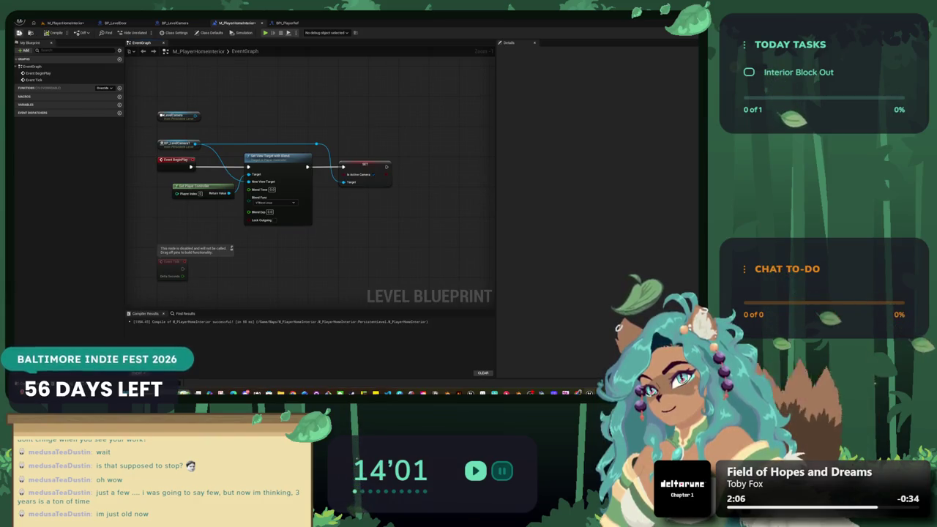
{"action": "left_click", "coordinate": [64, 22]}
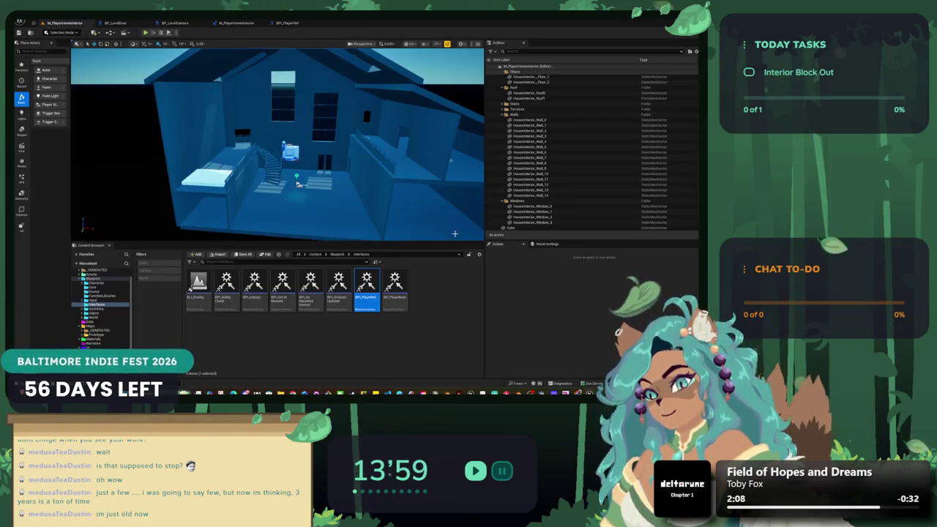
- Select BP_LevelCamera1 in the Outliner to show its offset, interp speed and dead-zone settings
{"action": "scroll", "coordinate": [366, 191], "scroll_direction": "up", "scroll_amount": 3}
{"action": "left_click", "coordinate": [255, 152]}
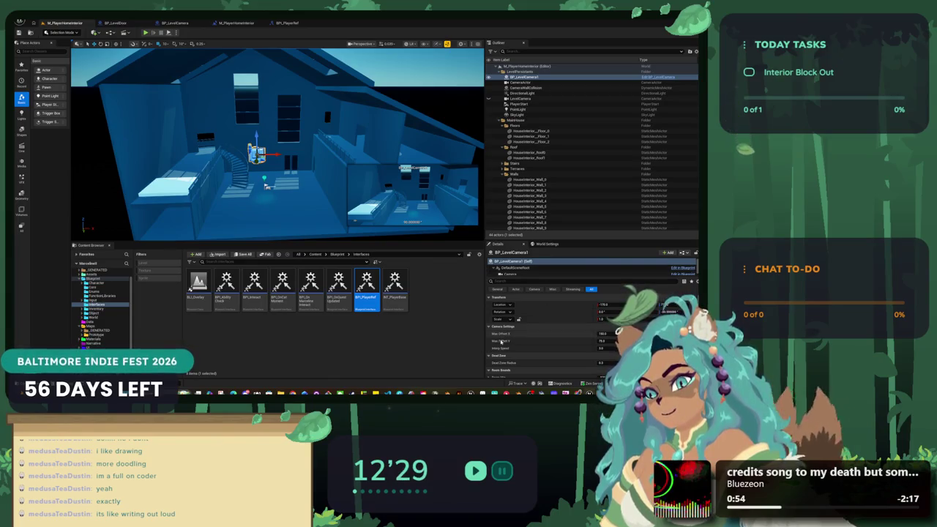
{"action": "left_click_drag", "start_coordinate": [362, 235], "coordinate": [339, 221]}
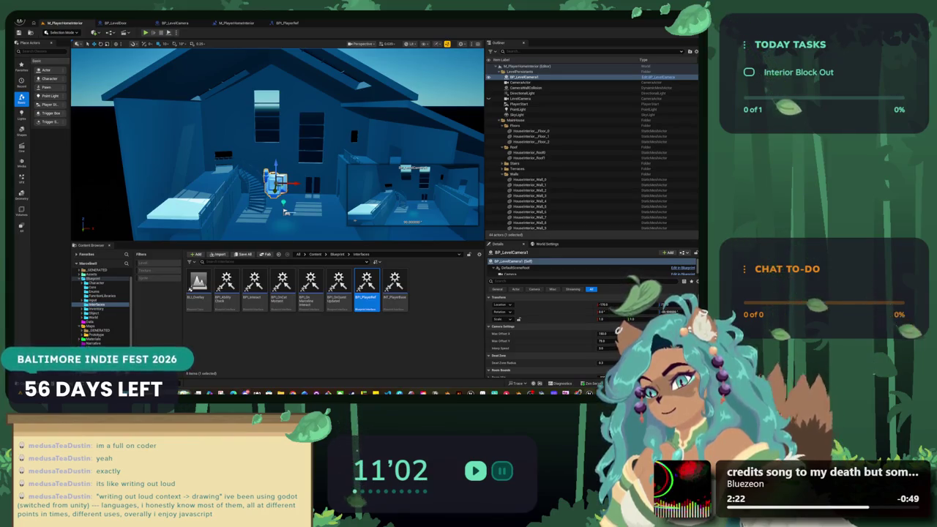
{"action": "key", "text": "super+e"}
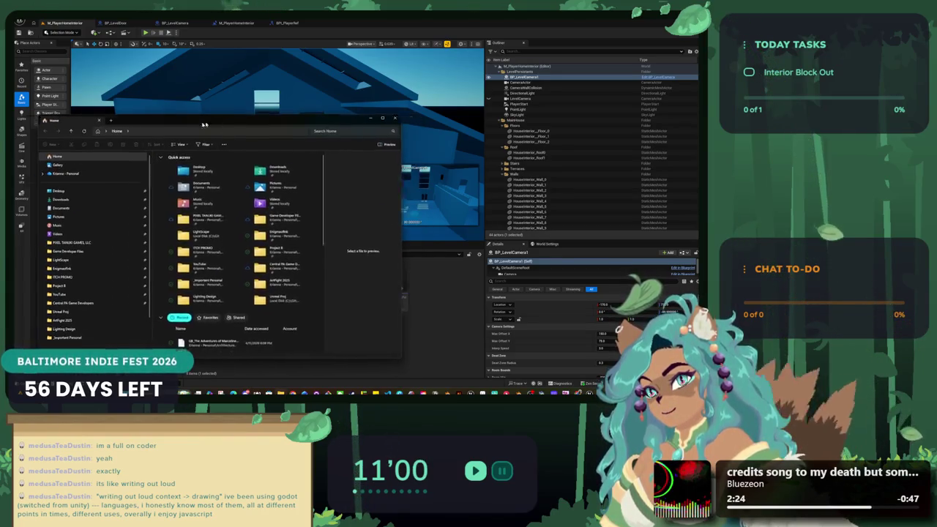
- Close the active window with Alt+F4
{"action": "key", "text": "alt+F4"}
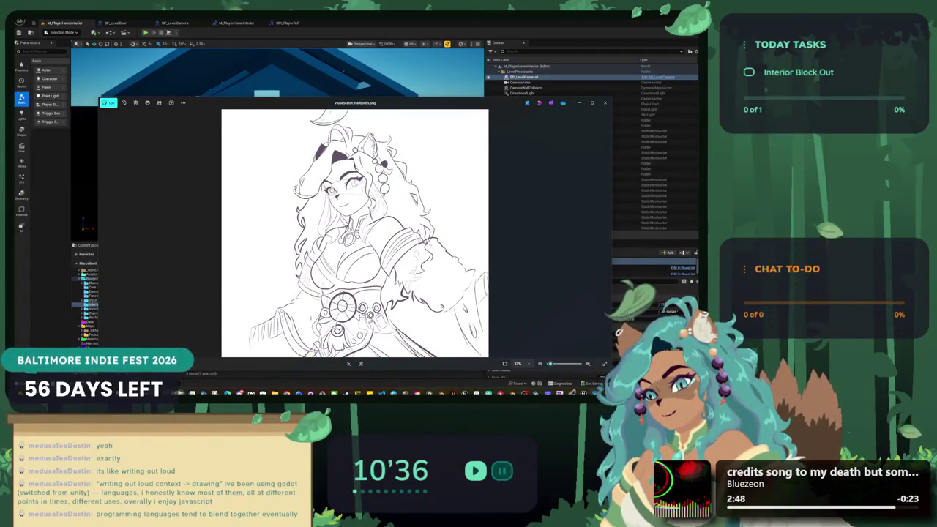
- View the line sketch full screen beside the coloured reference, then bring Unreal Engine back maximized
{"action": "key", "text": "F11"}
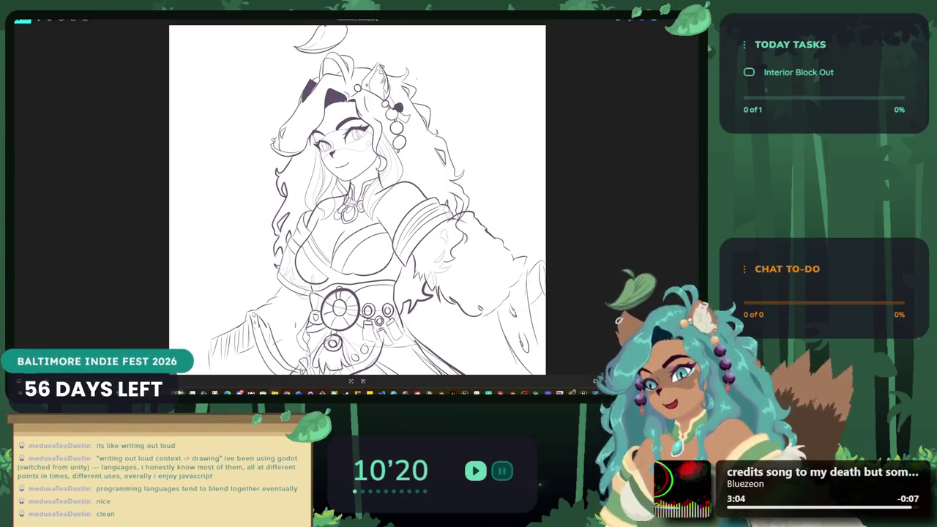
{"action": "key", "text": "alt+Tab"}
{"action": "mouse_move", "coordinate": [348, 107]}
{"action": "left_mouse_down"}
{"action": "mouse_move", "coordinate": [344, 159]}
{"action": "mouse_move", "coordinate": [698, 95]}
{"action": "left_mouse_up"}
{"action": "left_click", "coordinate": [176, 73]}
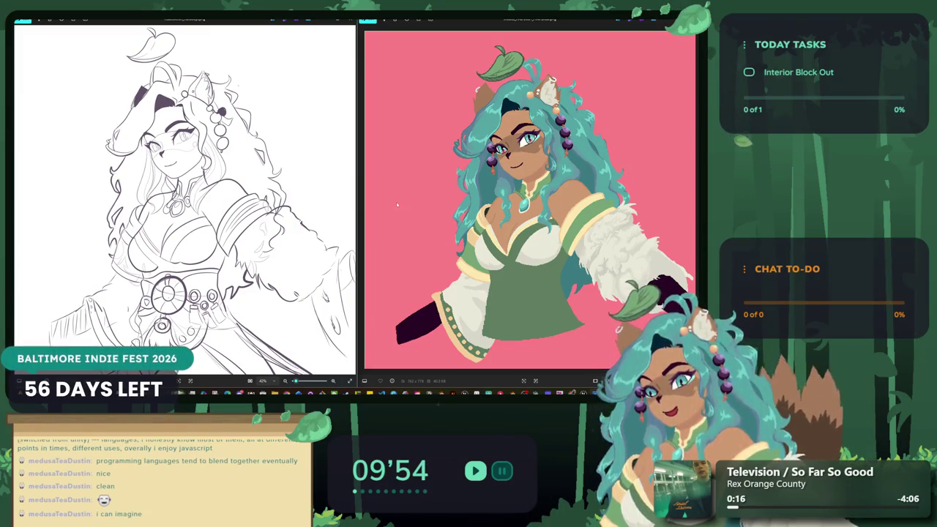
{"action": "key", "text": "alt+Tab"}
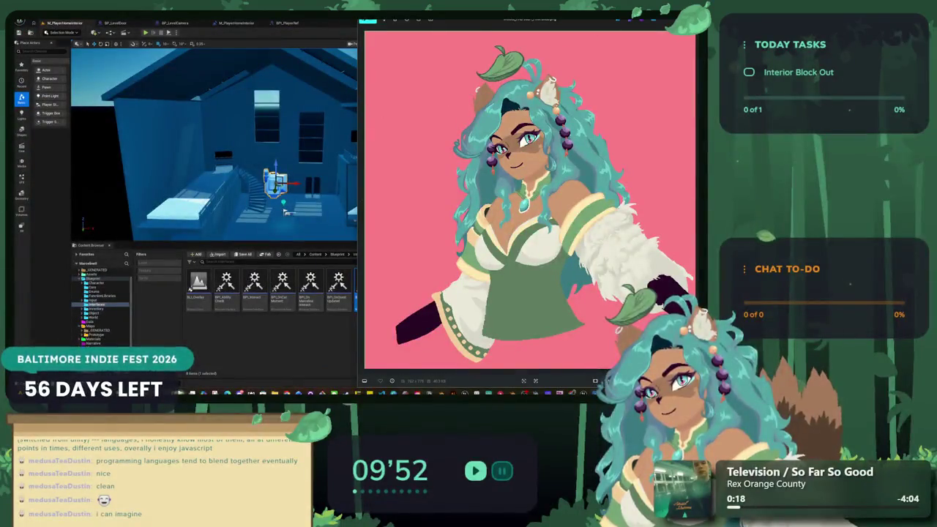
{"action": "key", "text": "super+Up"}
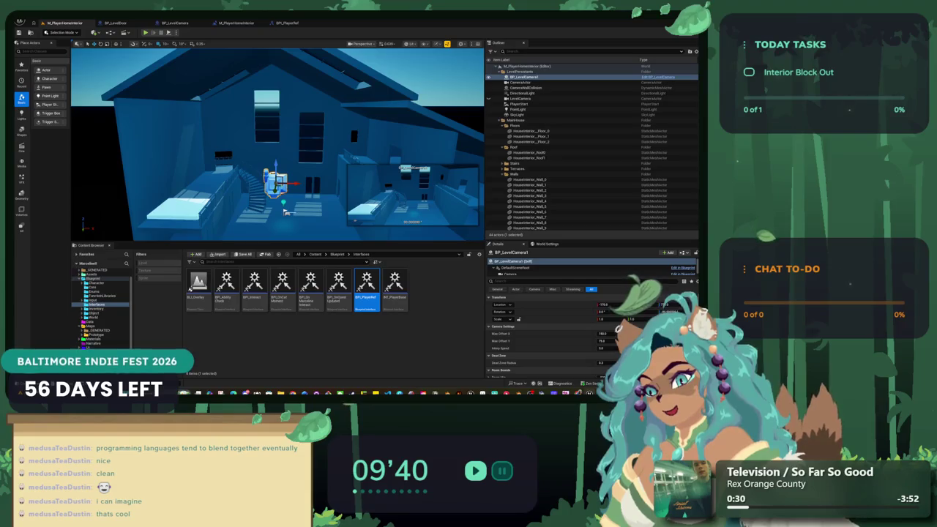
- Fly the viewport deeper into the house, then bring up the character portrait image from File Explorer
{"action": "scroll", "coordinate": [271, 202], "scroll_direction": "up", "scroll_amount": 5}
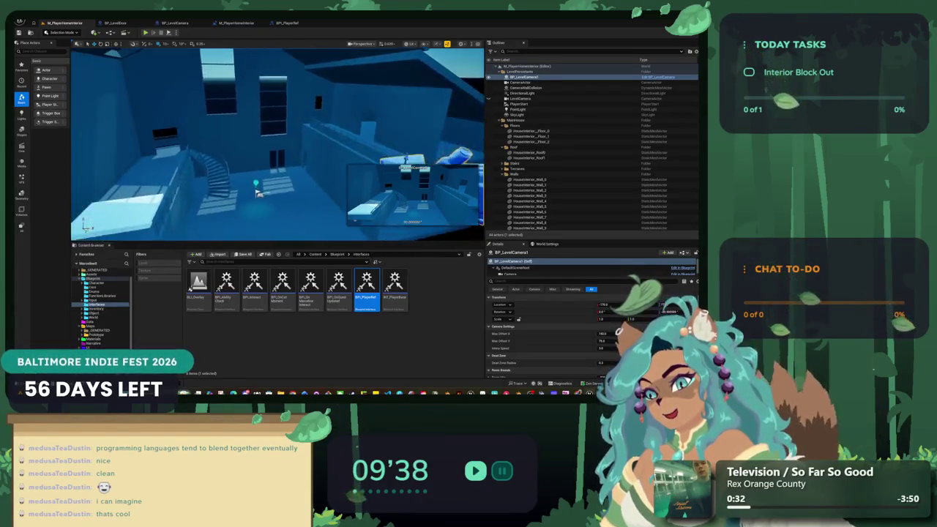
{"action": "scroll", "coordinate": [257, 193], "scroll_direction": "up", "scroll_amount": 3}
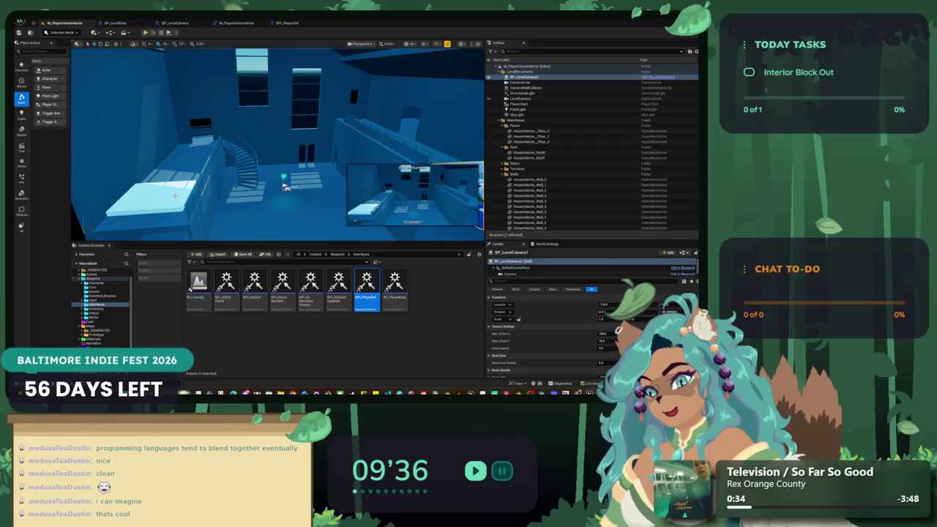
{"action": "mouse_move", "coordinate": [281, 393]}
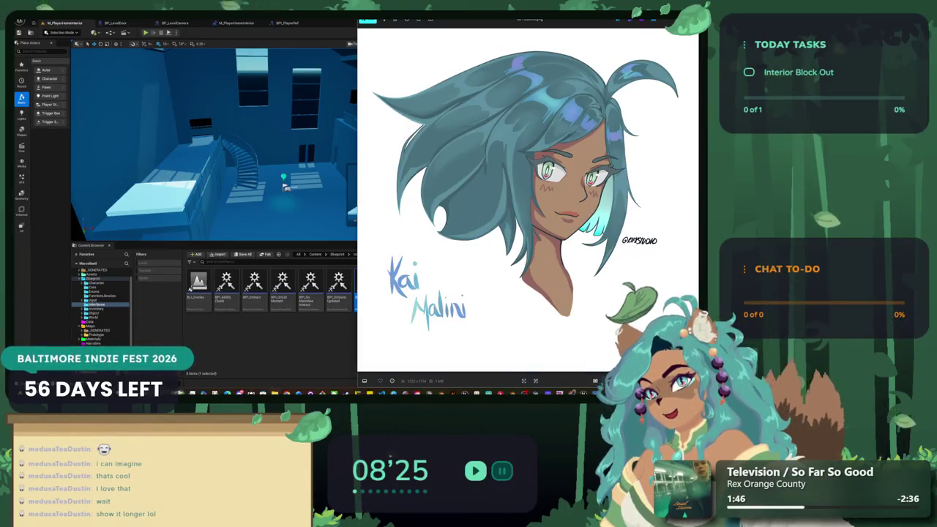
- Flip between the character images, zoom in and out on the portrait, then close the Photos viewer
{"action": "key", "text": "Right"}
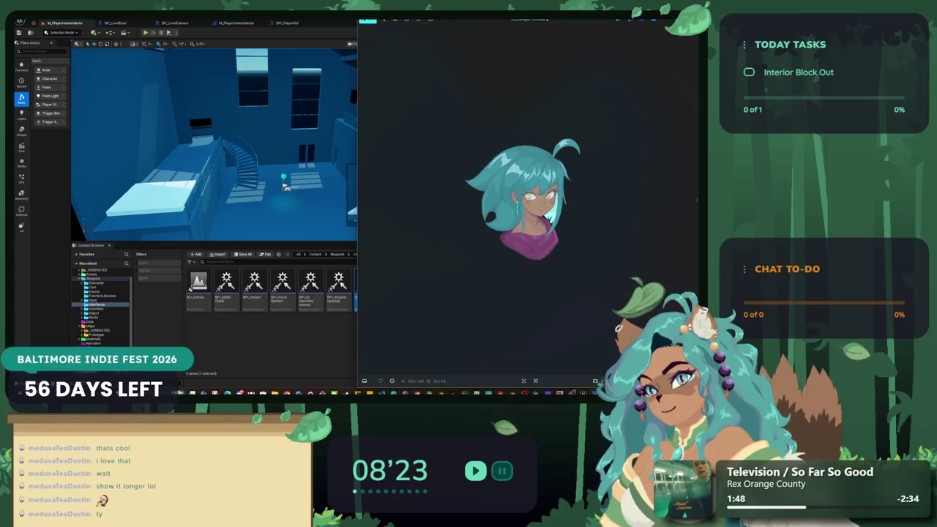
{"action": "key", "text": "Left"}
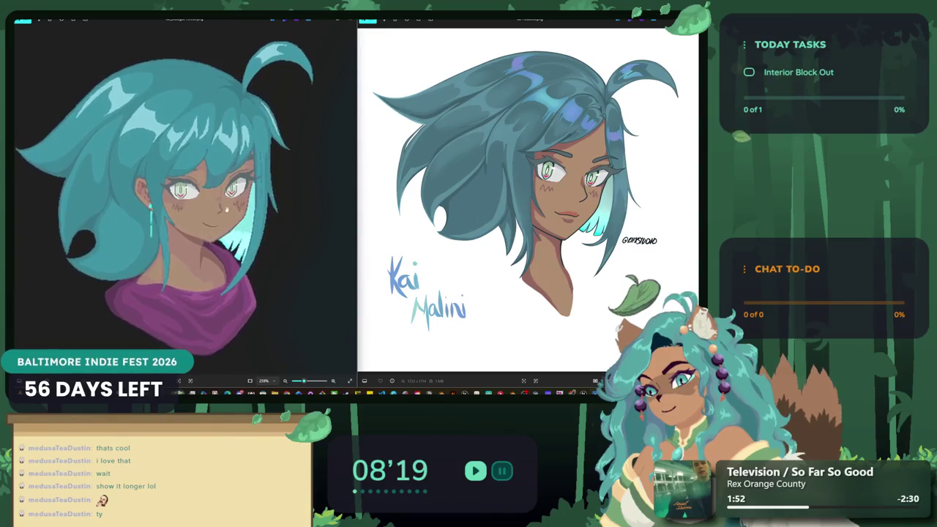
{"action": "scroll", "coordinate": [525, 199], "scroll_direction": "up", "scroll_amount": 3}
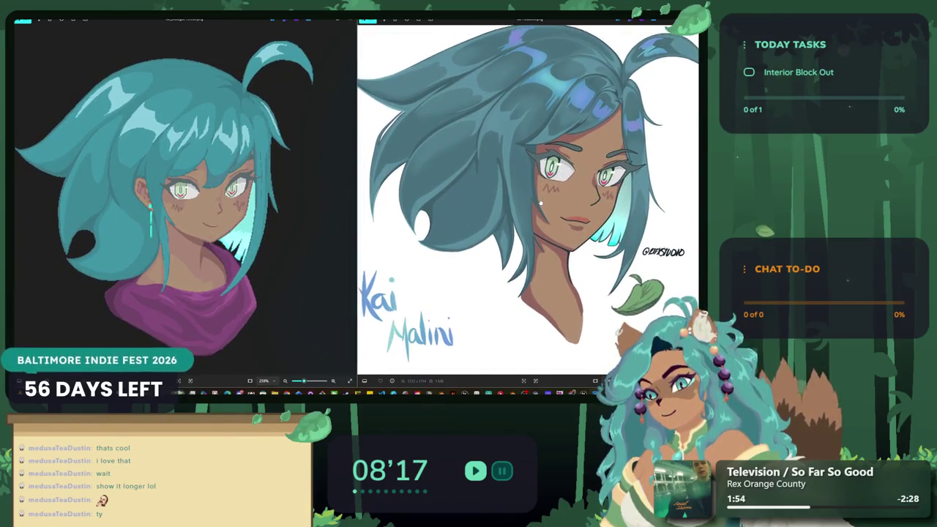
{"action": "scroll", "coordinate": [542, 201], "scroll_direction": "down", "scroll_amount": 2}
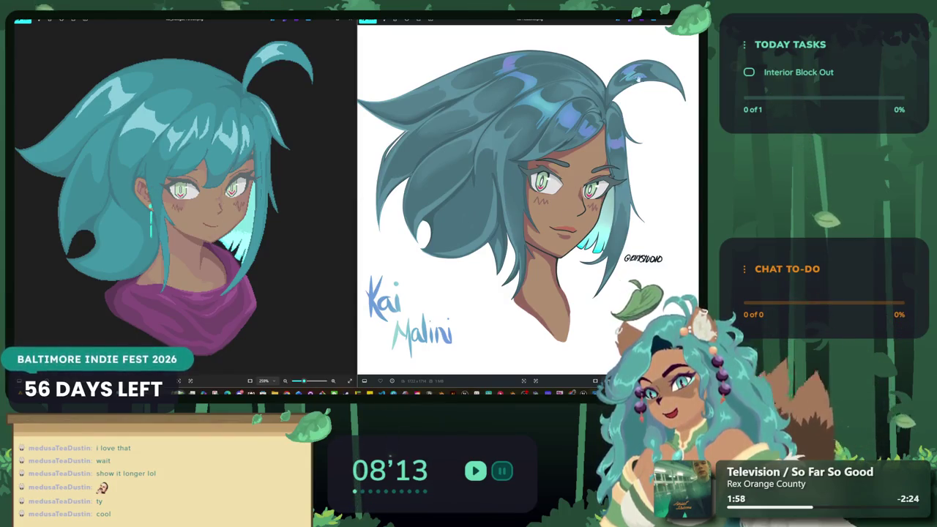
{"action": "key", "text": "Escape"}
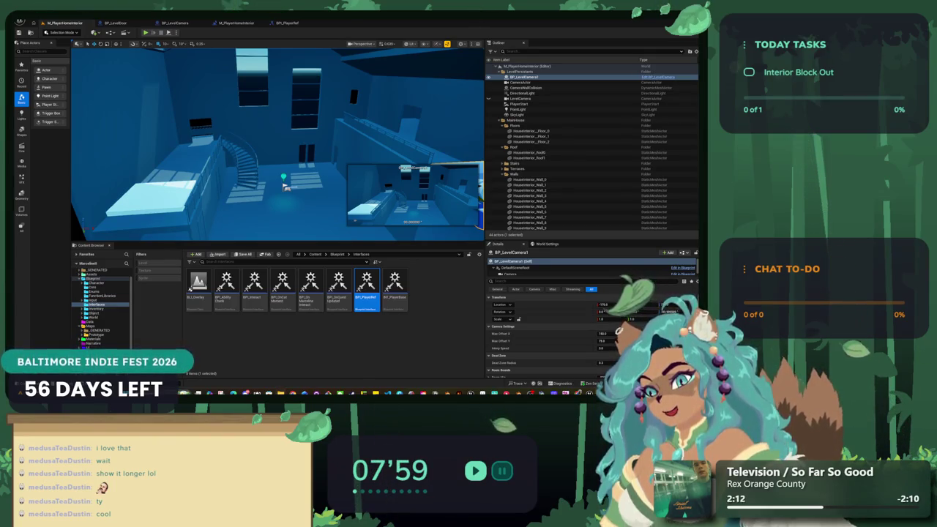
{"action": "key", "text": "alt+Tab"}
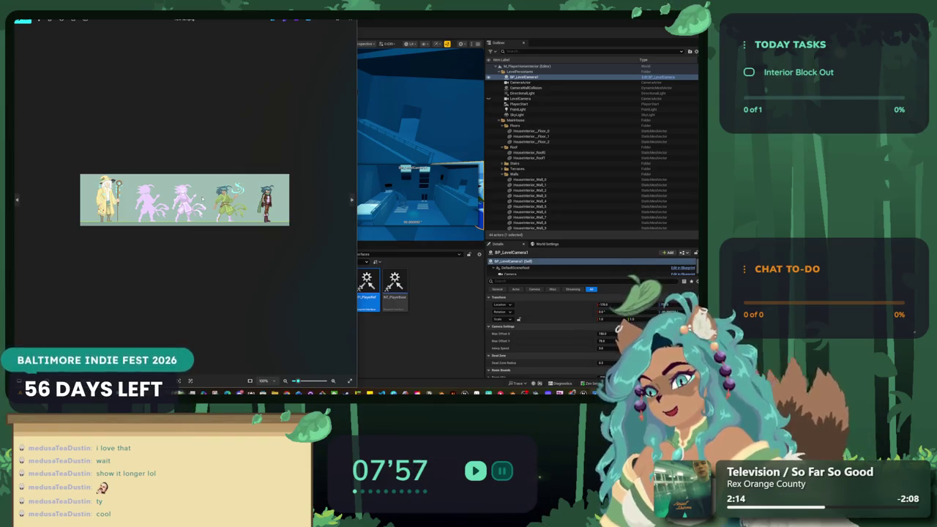
{"action": "scroll", "coordinate": [131, 215], "scroll_direction": "up", "scroll_amount": 5}
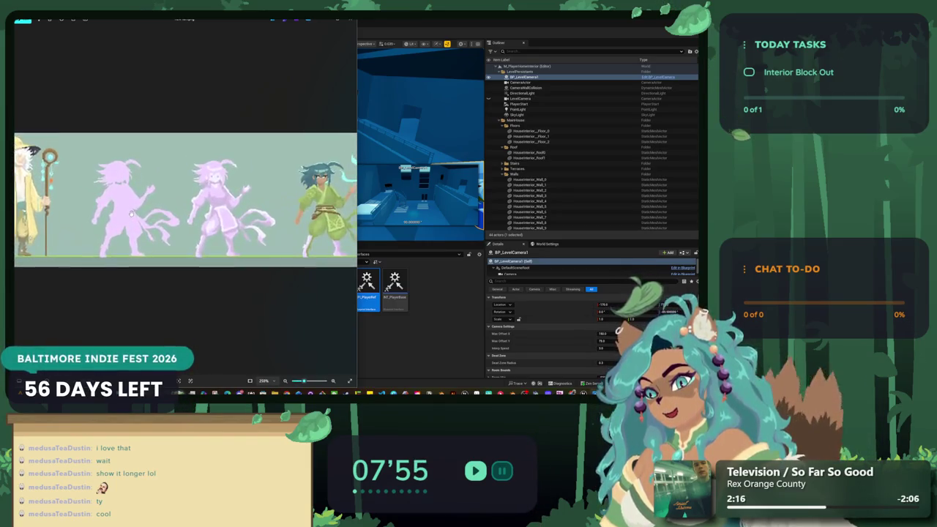
{"action": "scroll", "coordinate": [131, 215], "scroll_direction": "up", "scroll_amount": 3}
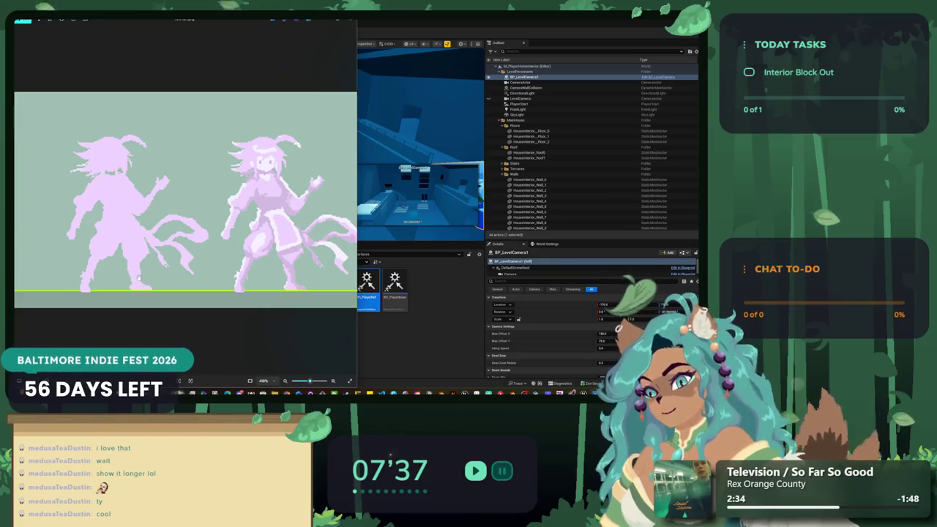
{"action": "scroll", "coordinate": [169, 256], "scroll_direction": "down", "scroll_amount": 2}
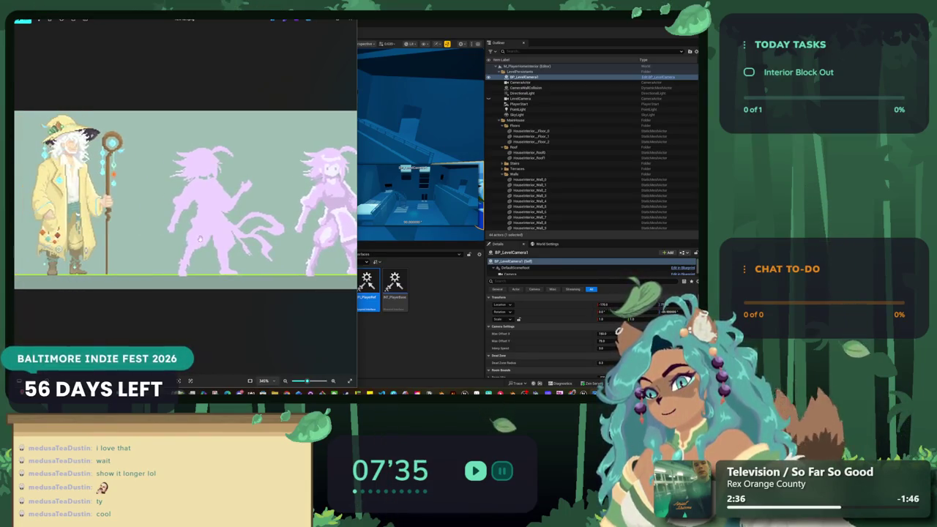
{"action": "scroll", "coordinate": [200, 240], "scroll_direction": "up", "scroll_amount": 3}
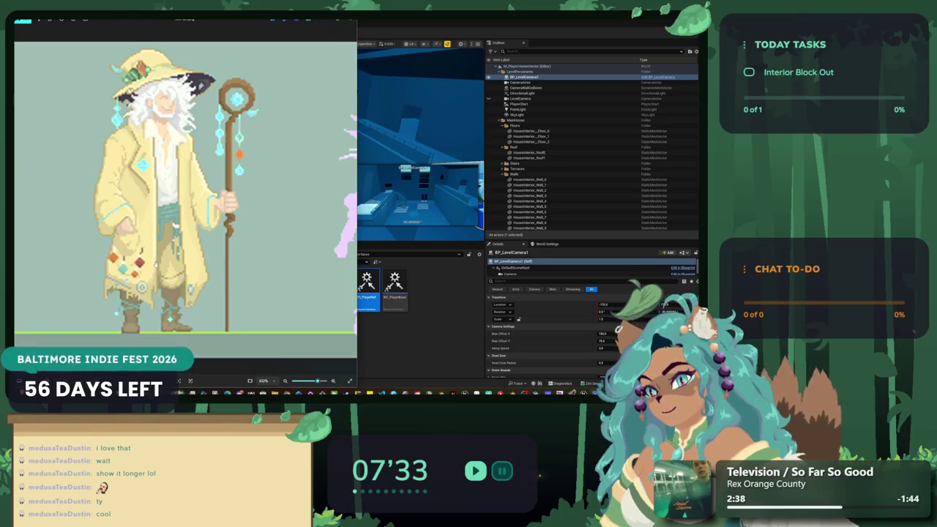
{"action": "scroll", "coordinate": [324, 45], "scroll_direction": "down", "scroll_amount": 4}
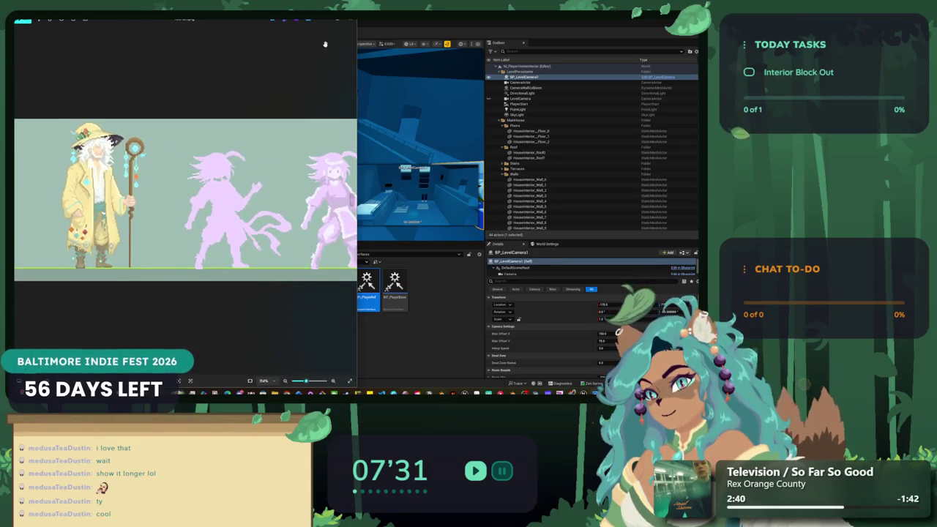
{"action": "left_click", "coordinate": [351, 23]}
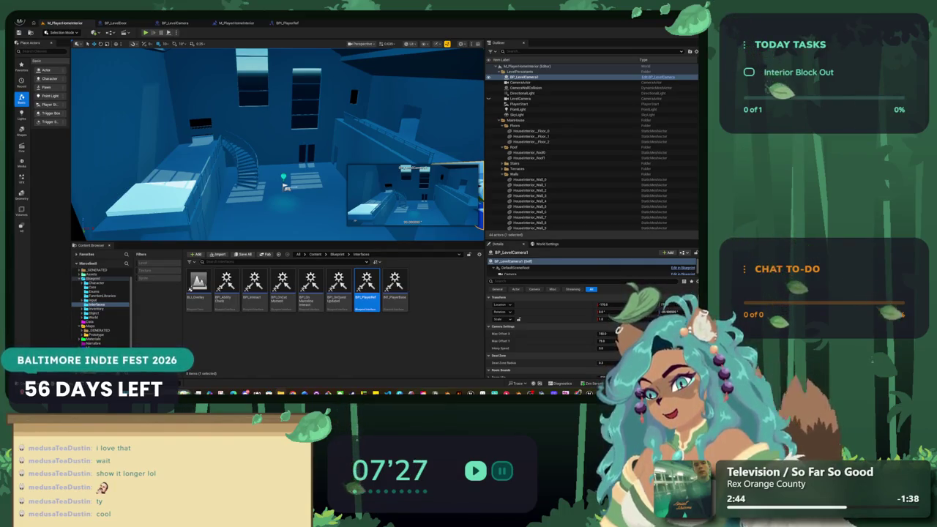
{"action": "key", "text": "alt+Tab"}
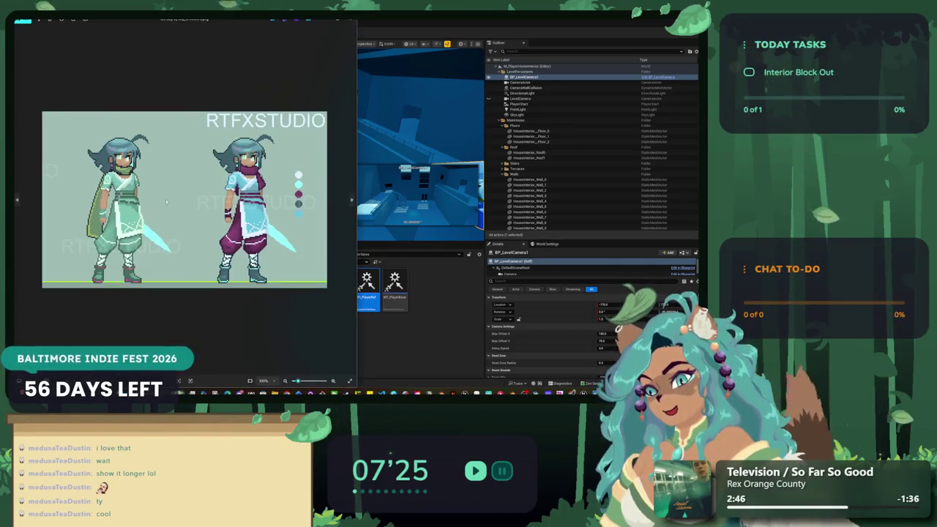
{"action": "scroll", "coordinate": [173, 204], "scroll_direction": "up", "scroll_amount": 1}
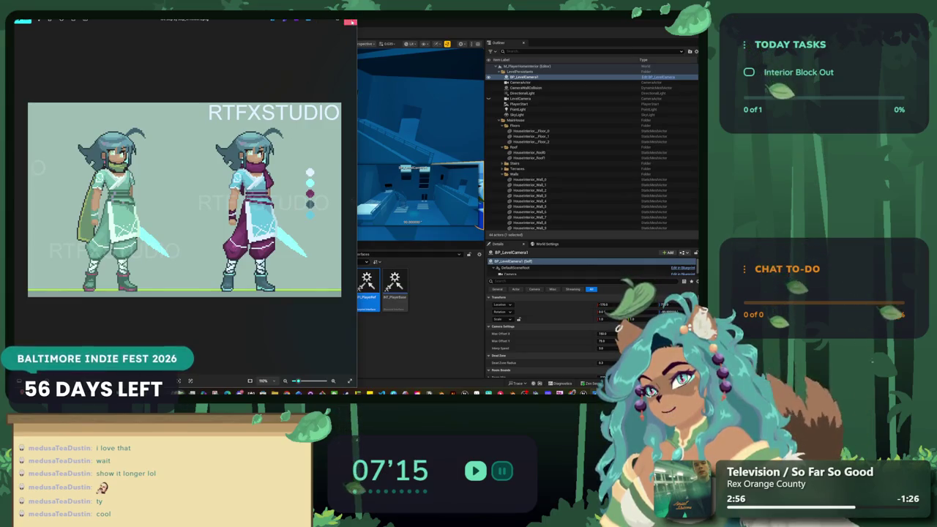
{"action": "key", "text": "Escape"}
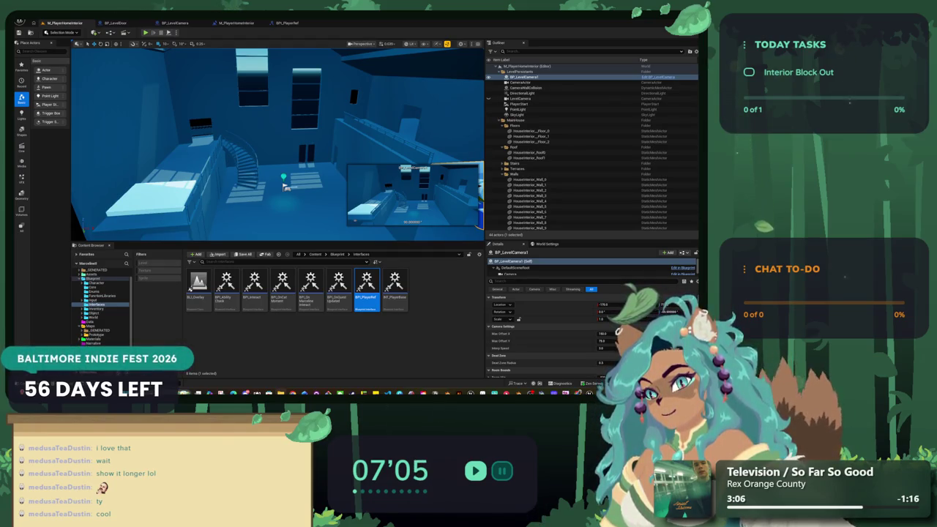
- Pull the view back, glance at the Level Blueprint and BP_LevelCamera graphs, then focus BP_LevelCamera1
{"action": "mouse_move", "coordinate": [285, 186]}
{"action": "left_mouse_down"}
{"action": "mouse_move", "coordinate": [266, 233]}
{"action": "mouse_move", "coordinate": [274, 228]}
{"action": "left_mouse_up"}
{"action": "left_click", "coordinate": [235, 23]}
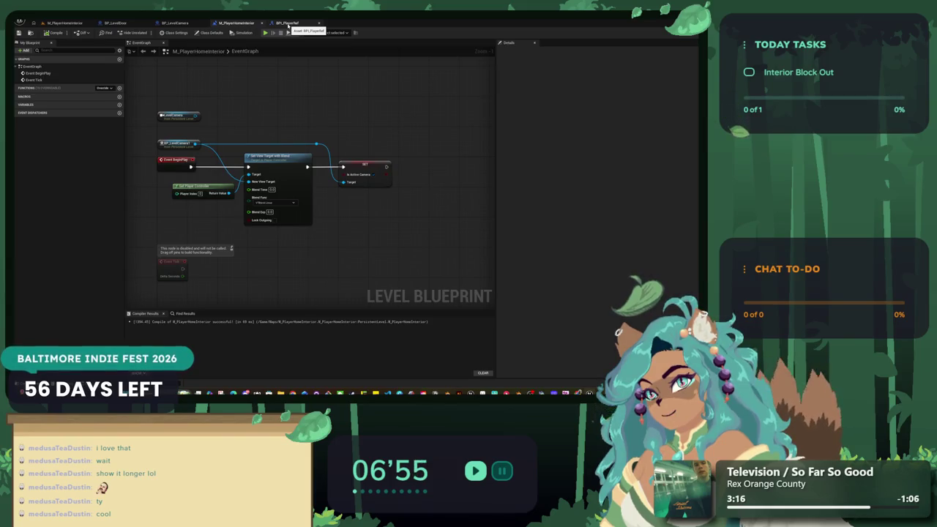
{"action": "left_click", "coordinate": [177, 24]}
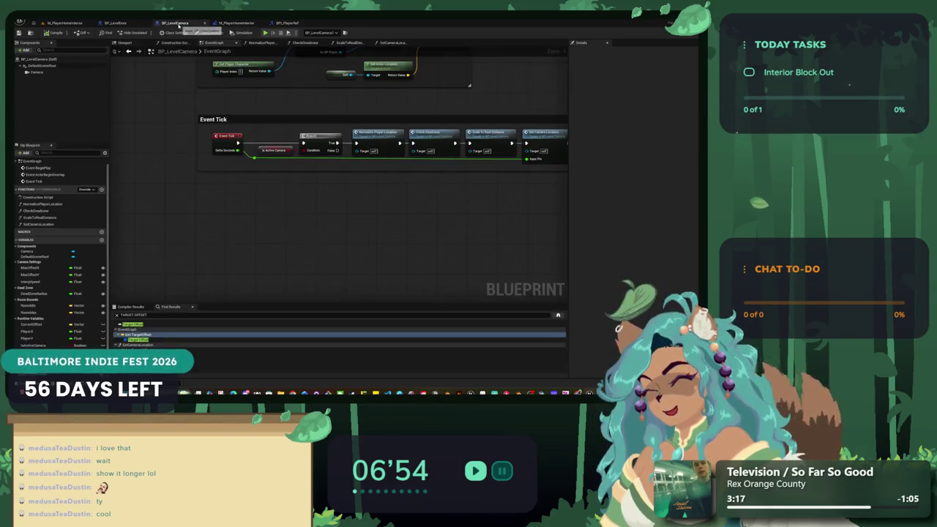
{"action": "left_click", "coordinate": [65, 23]}
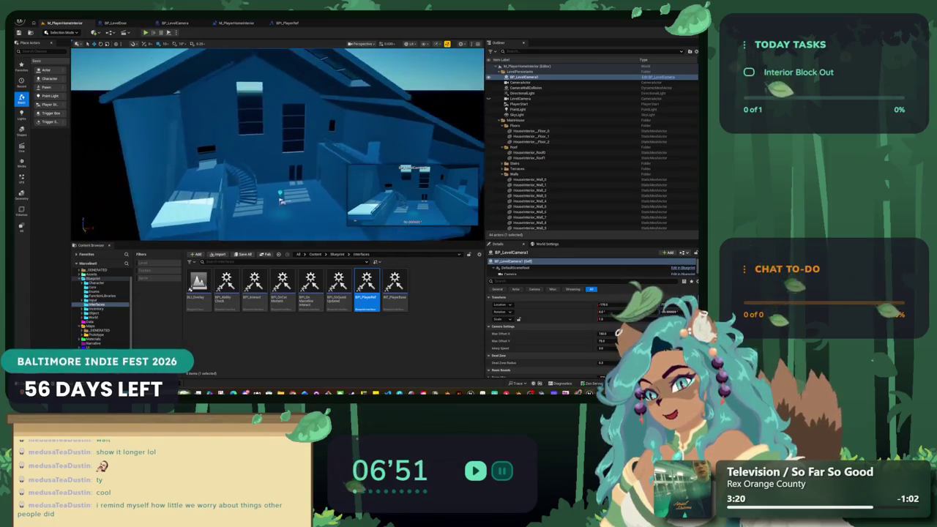
{"action": "key", "text": "f"}
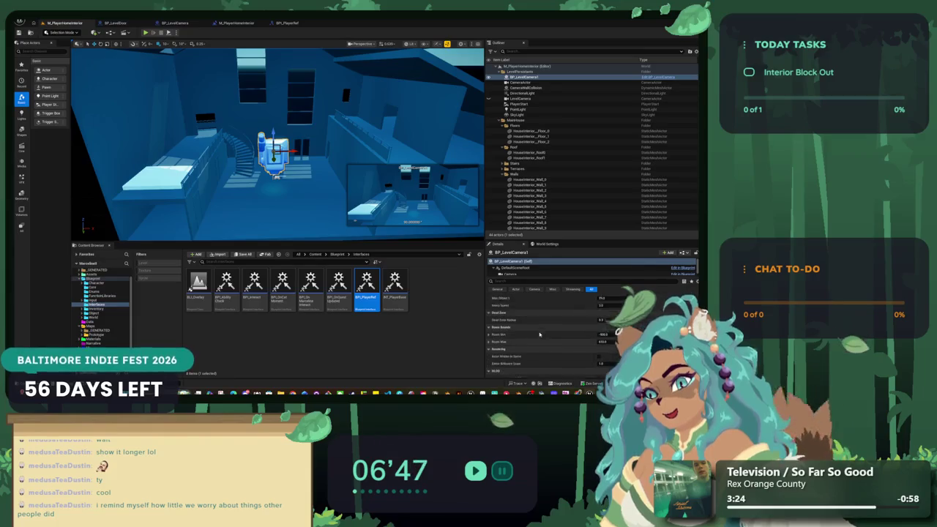
- Filter BP_LevelCamera1's Details by 'camera', then by 'dead' to reach Dead Zone Radius
{"action": "left_click", "coordinate": [529, 274]}
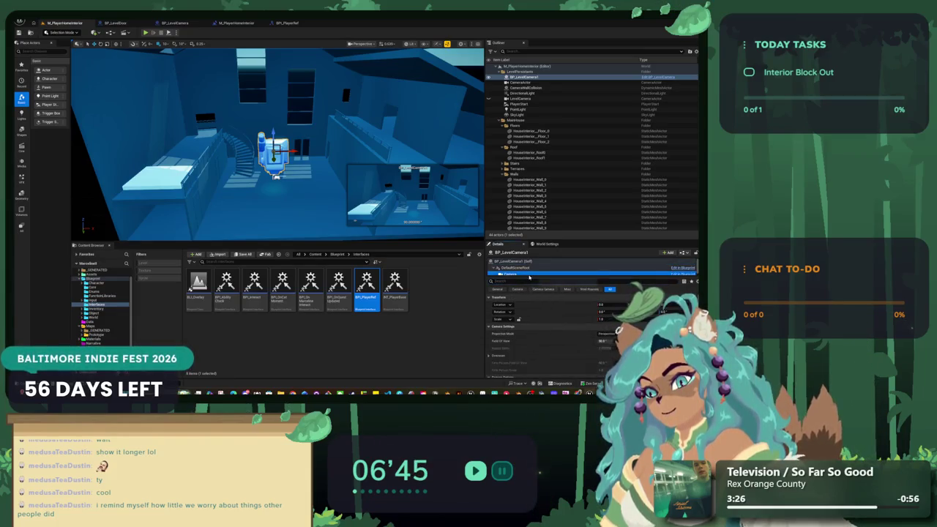
{"action": "left_click", "coordinate": [512, 261]}
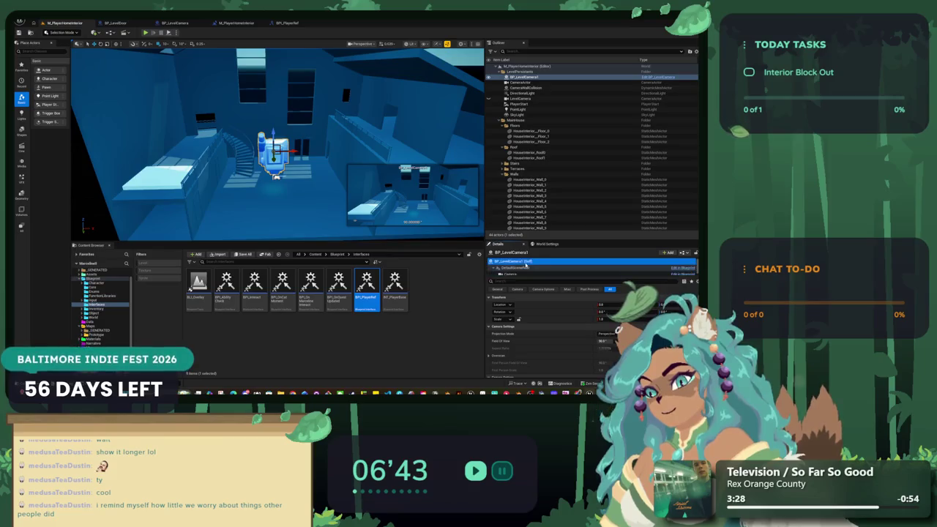
{"action": "left_click", "coordinate": [509, 282]}
{"action": "type", "text": "camera"}
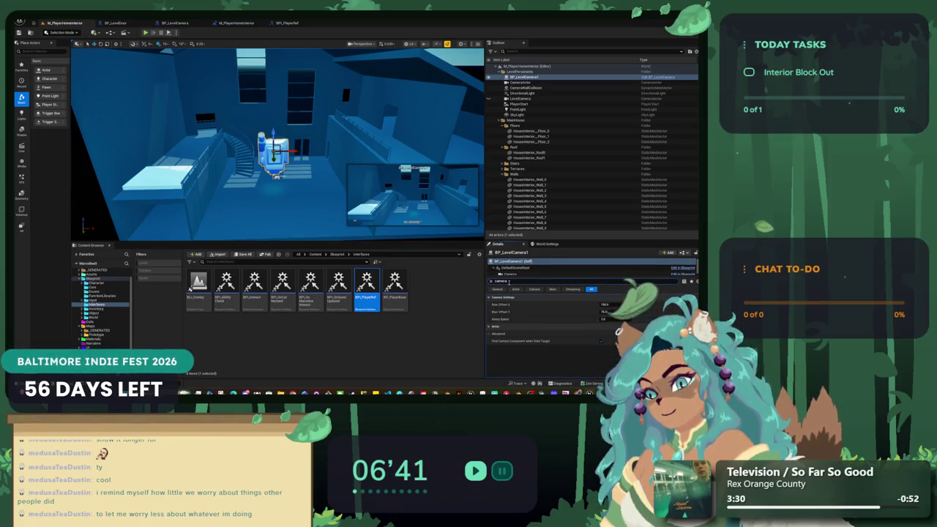
{"action": "key", "text": "BackSpace"}
{"action": "key", "text": "BackSpace"}
{"action": "key", "text": "BackSpace"}
{"action": "type", "text": "d"}
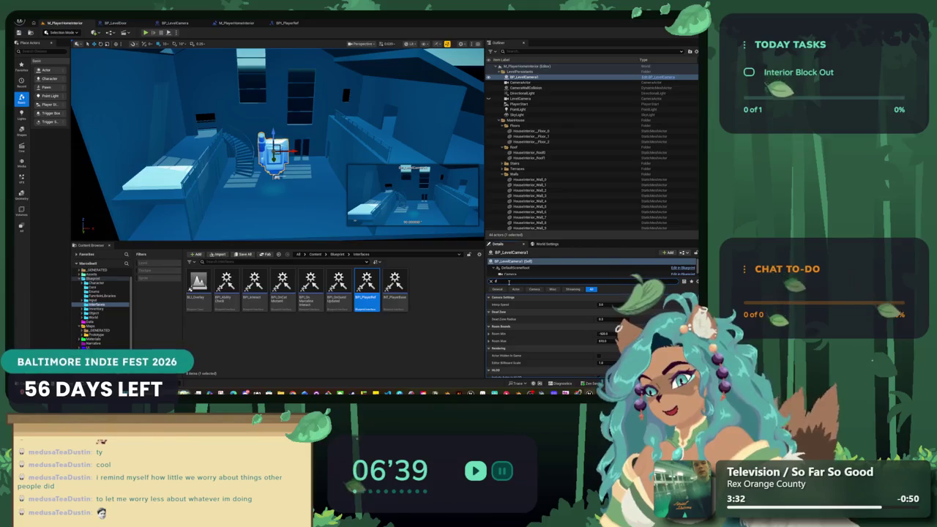
{"action": "type", "text": "ead"}
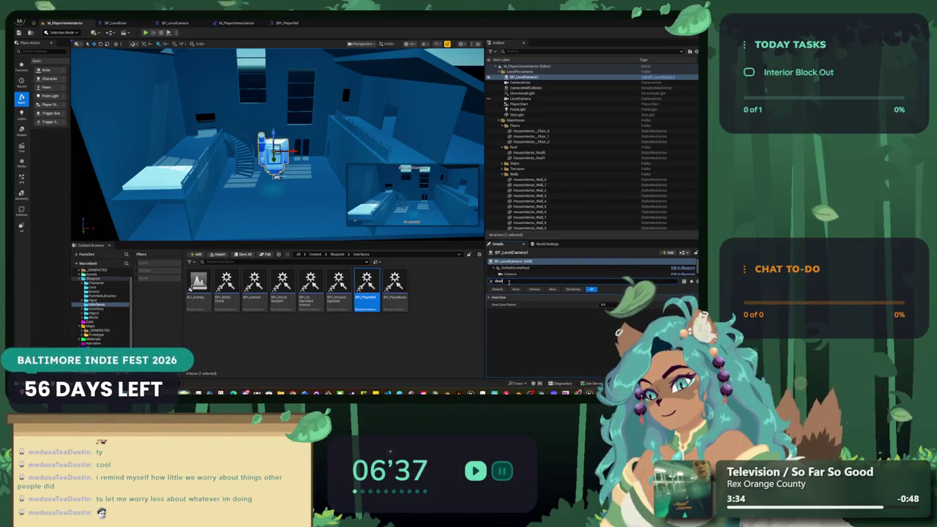
- Select BP_LevelCamera1's Dead Zone Radius field in the Details panel to edit its value
{"action": "left_click", "coordinate": [609, 304]}
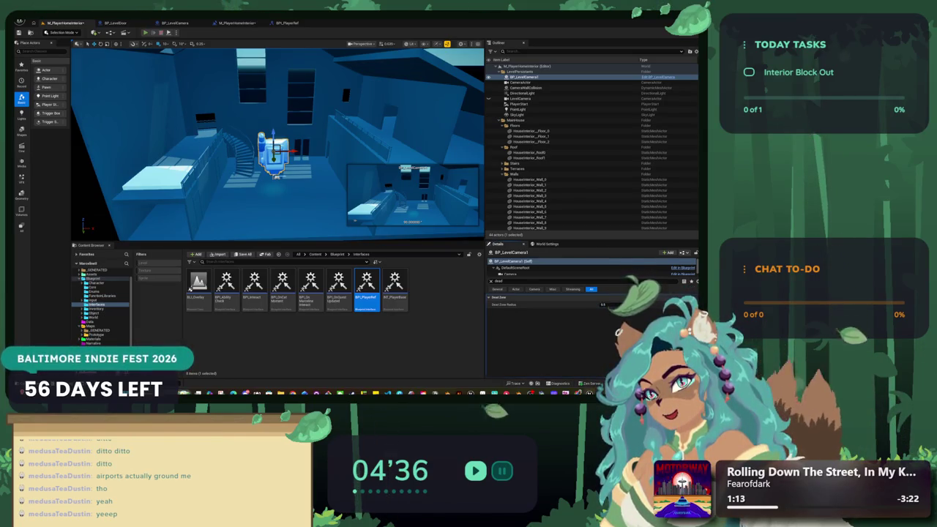
{"action": "key", "text": "alt+p"}
{"action": "left_click", "coordinate": [282, 183]}
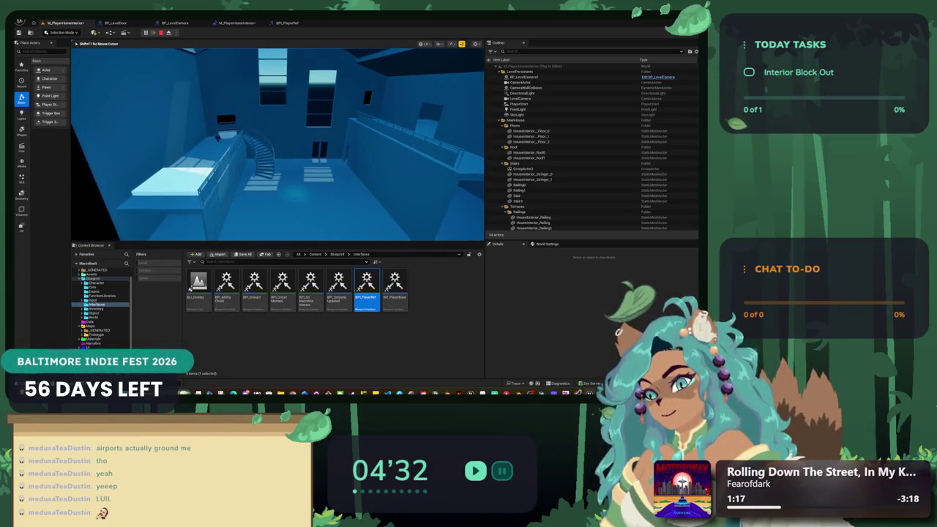
{"action": "key", "text": "s"}
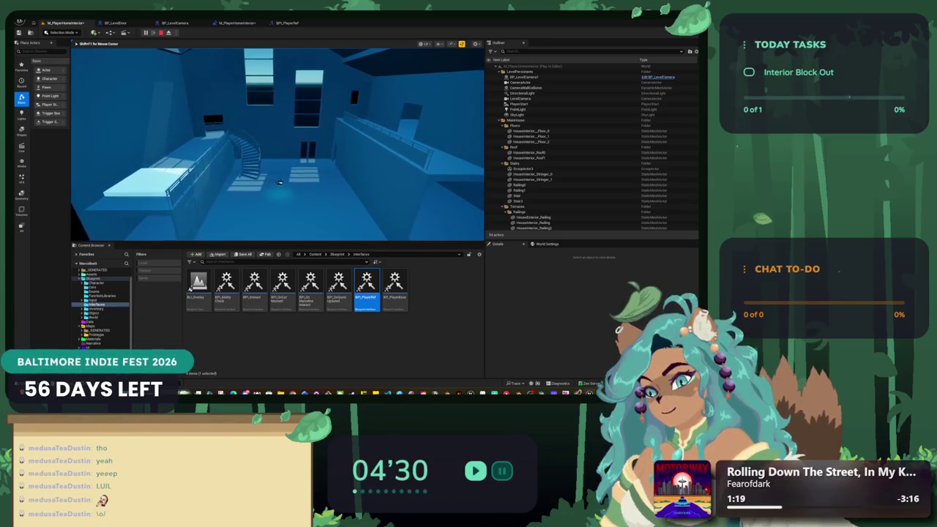
{"action": "key", "text": "w"}
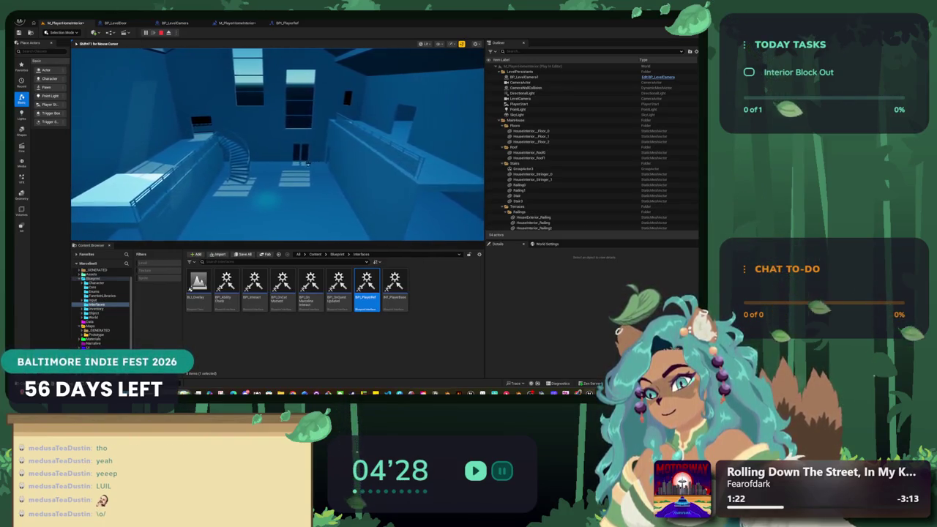
{"action": "key", "text": "s"}
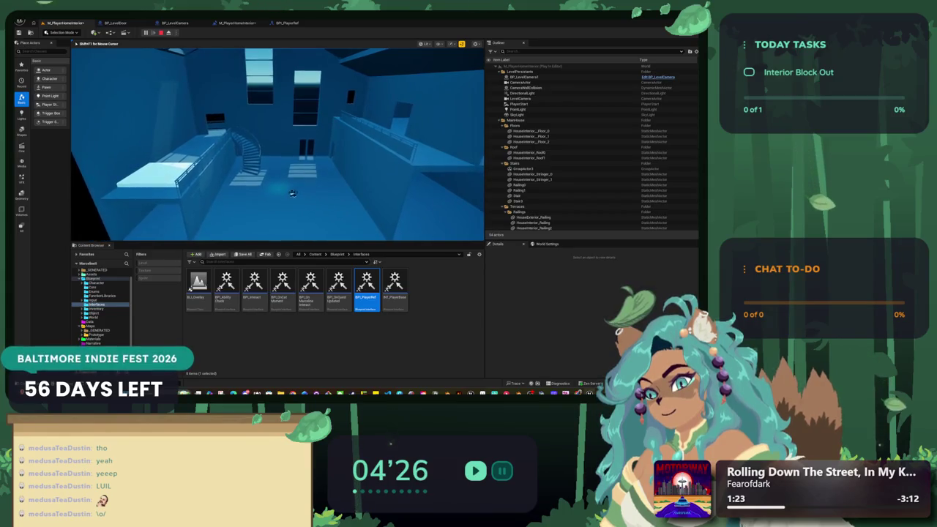
{"action": "key", "text": "w"}
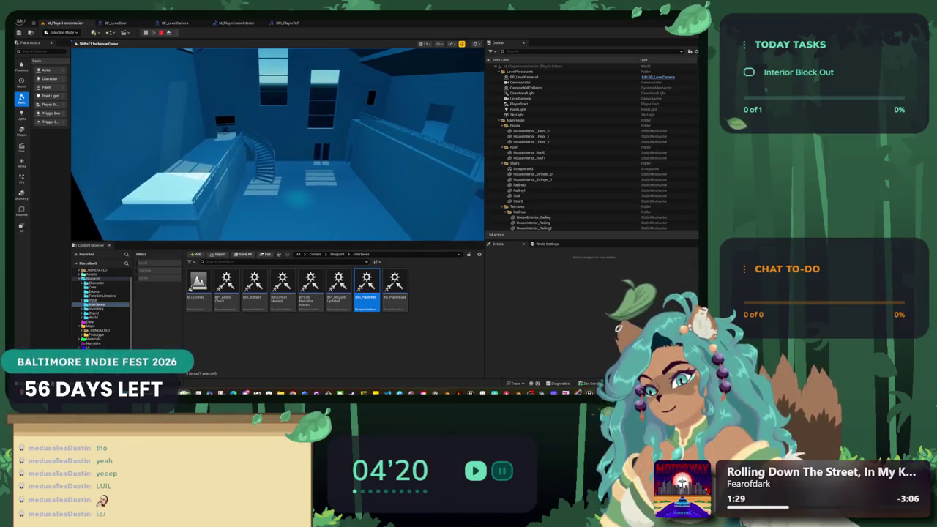
{"action": "key", "text": "Escape"}
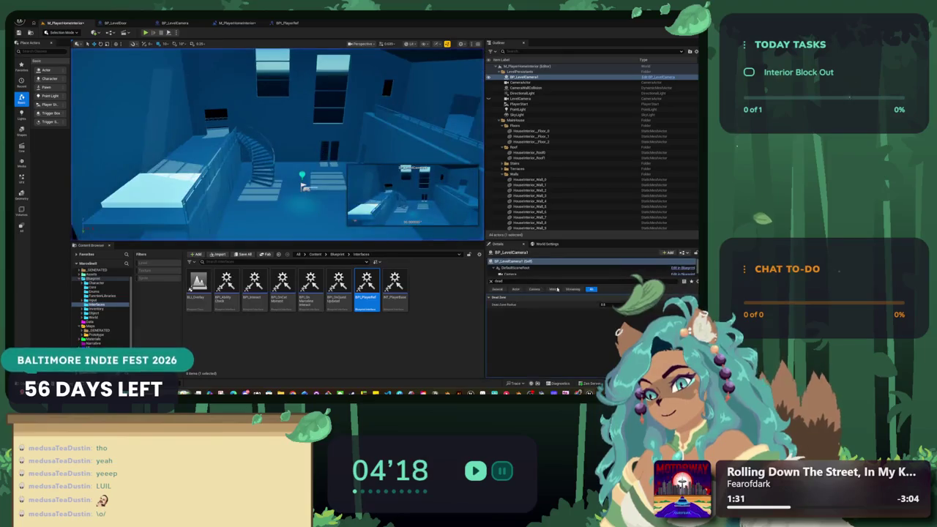
- Edit the Dead Zone Radius field again, then select the ground floor mesh HouseInterior_Floor_0
{"action": "left_click", "coordinate": [612, 304]}
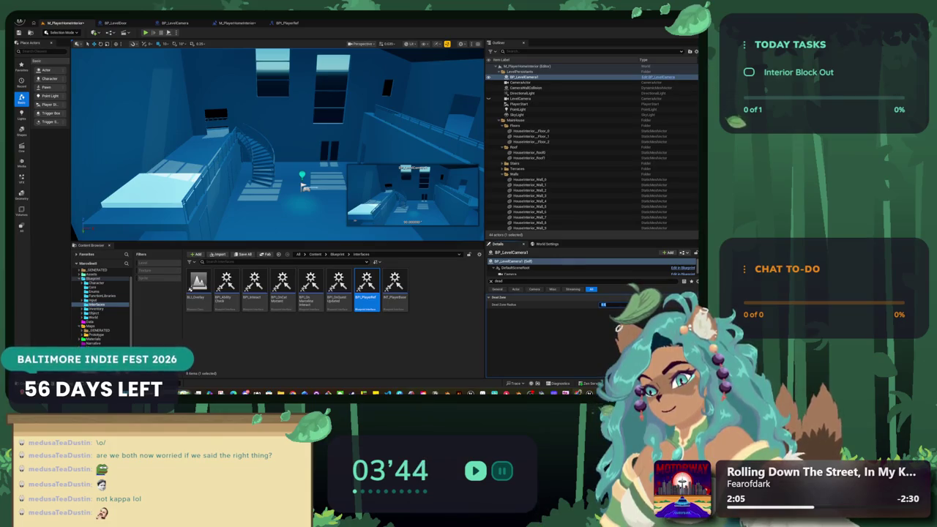
{"action": "left_click", "coordinate": [300, 167]}
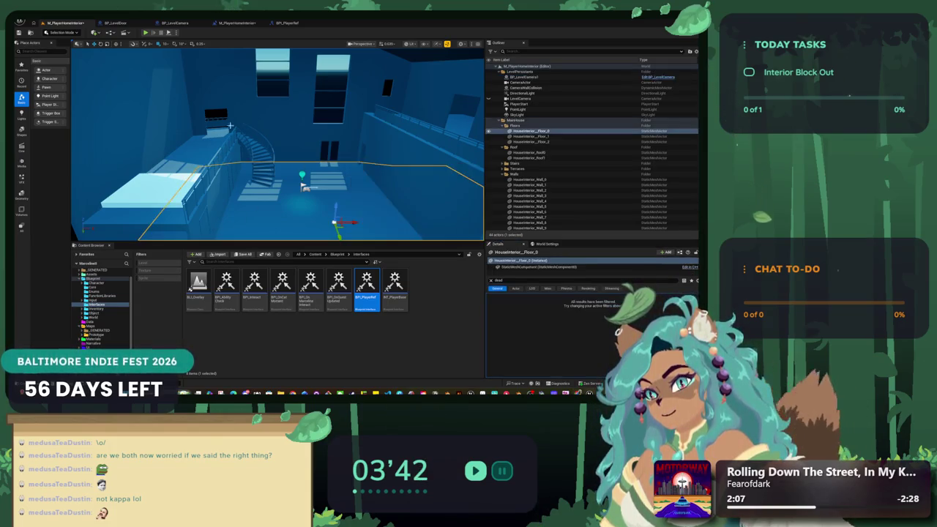
{"action": "left_click", "coordinate": [18, 33]}
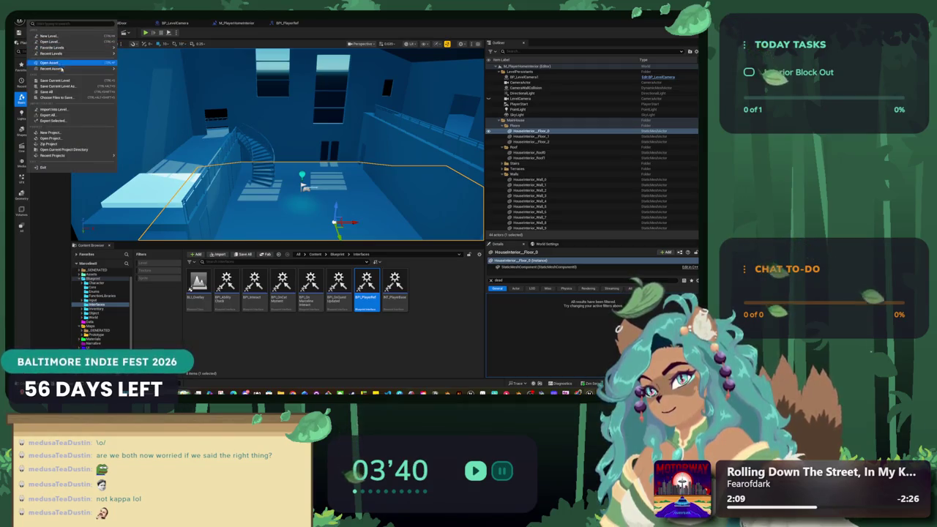
{"action": "left_click", "coordinate": [231, 175]}
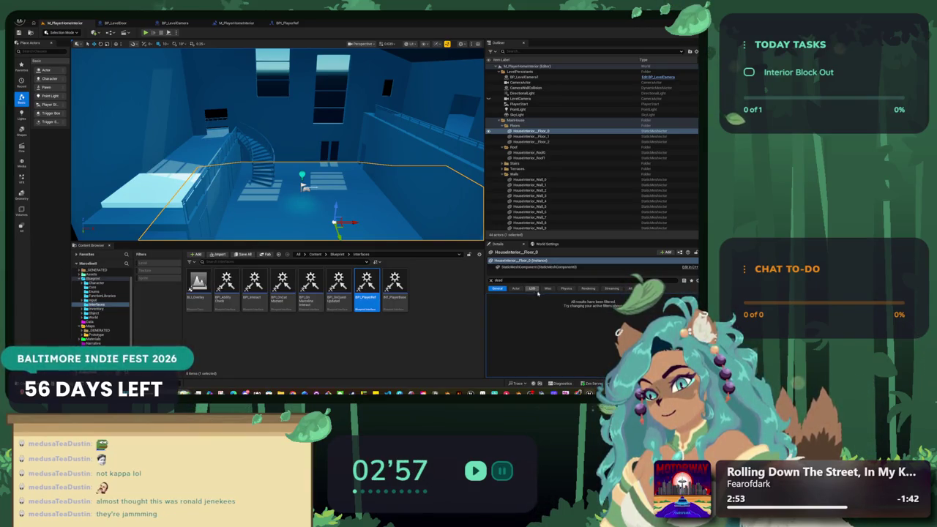
{"action": "right_click", "coordinate": [336, 174]}
- Select BP_LevelCamera1 and enter a new Dead Zone Radius value
{"action": "left_click_drag", "start_coordinate": [337, 173], "coordinate": [297, 174]}
{"action": "left_click", "coordinate": [340, 147]}
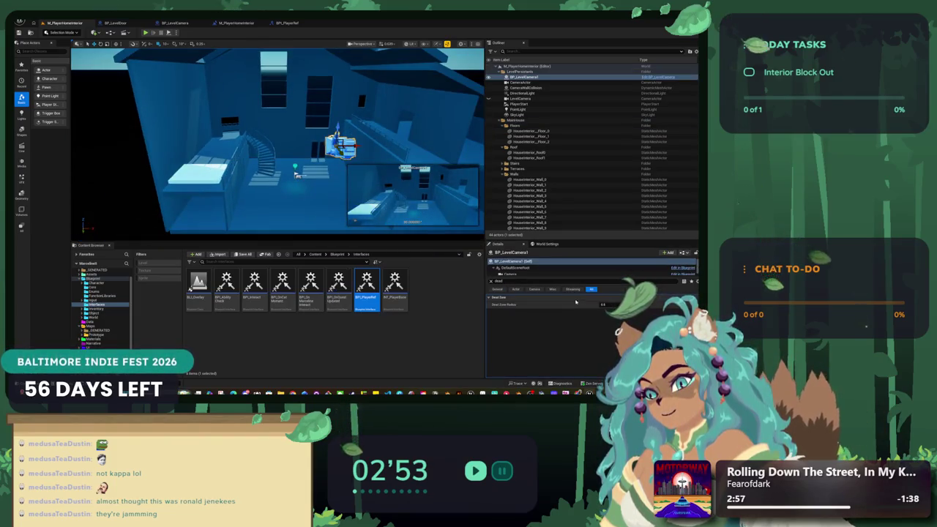
{"action": "left_click", "coordinate": [613, 305]}
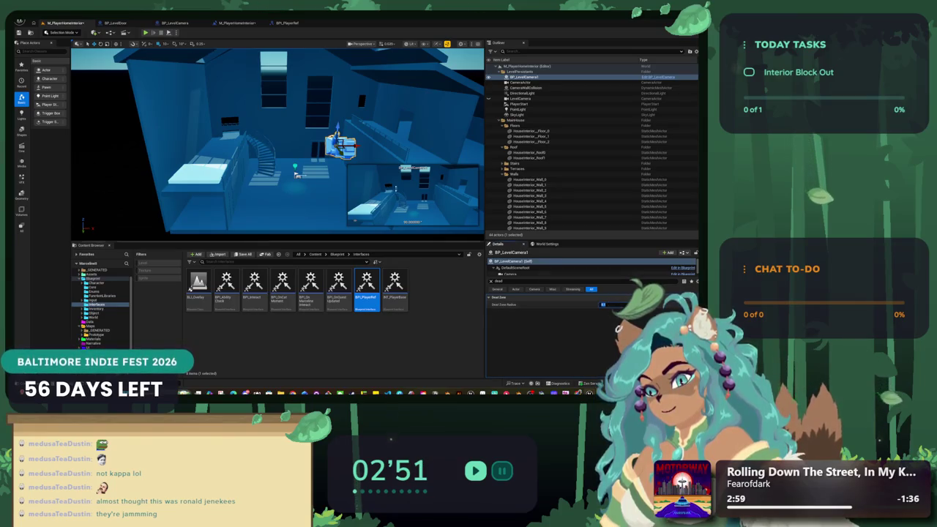
{"action": "key", "text": "Return"}
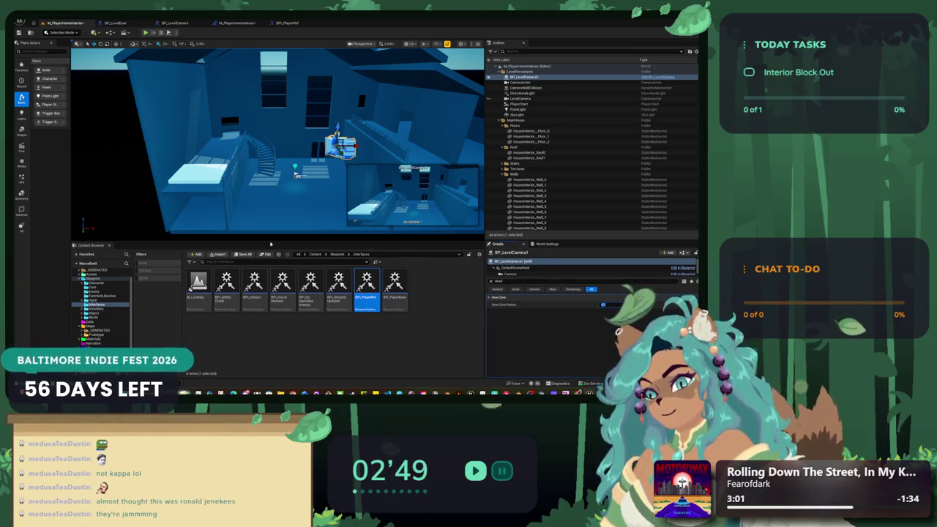
- Play-test the level, walking the player around the room and onto the counter, then reopen the Level Blueprint
{"action": "left_click", "coordinate": [146, 32]}
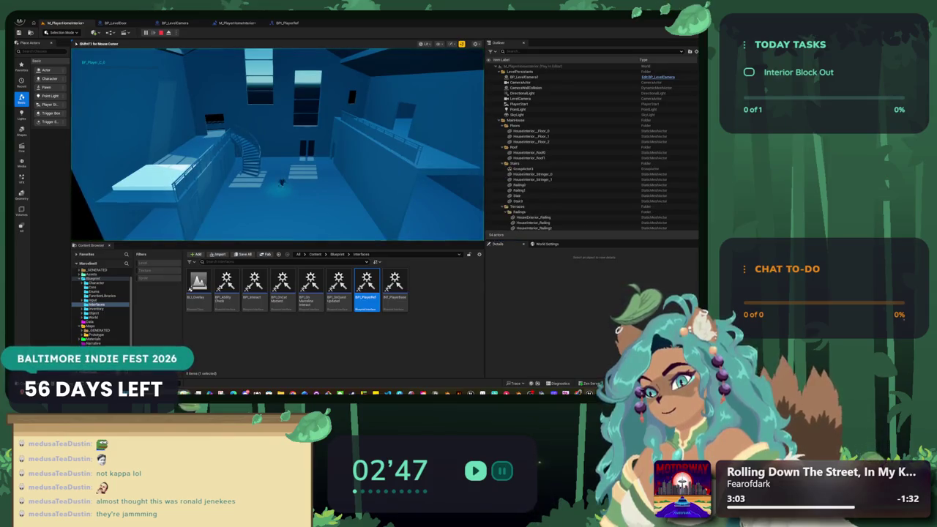
{"action": "key", "text": "s"}
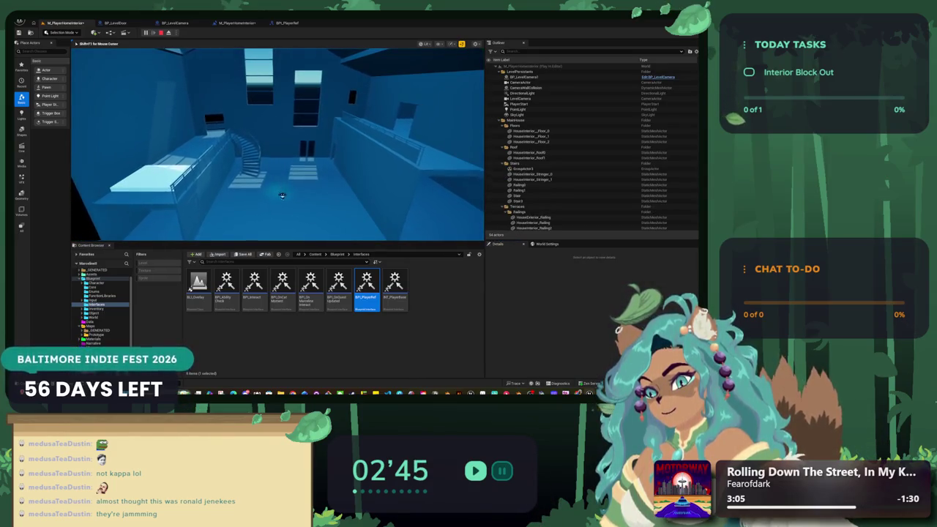
{"action": "key", "text": "w"}
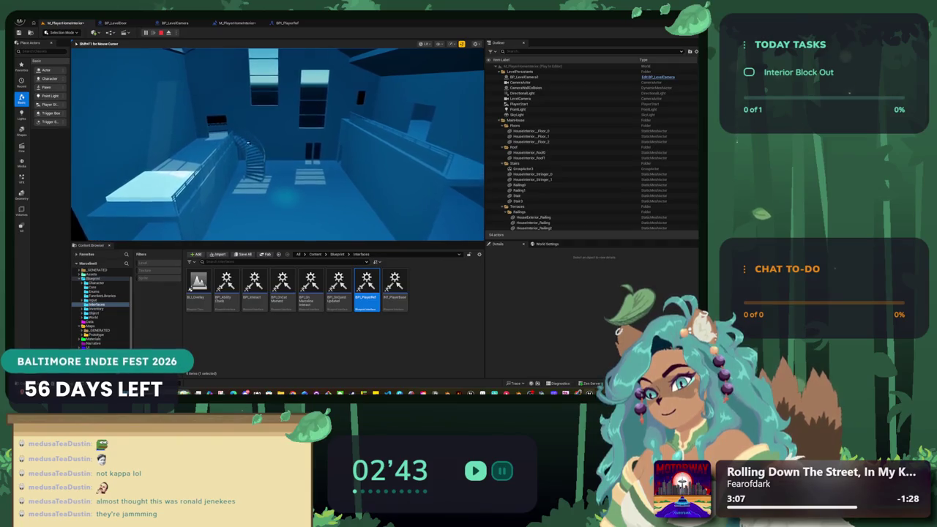
{"action": "key", "text": "a"}
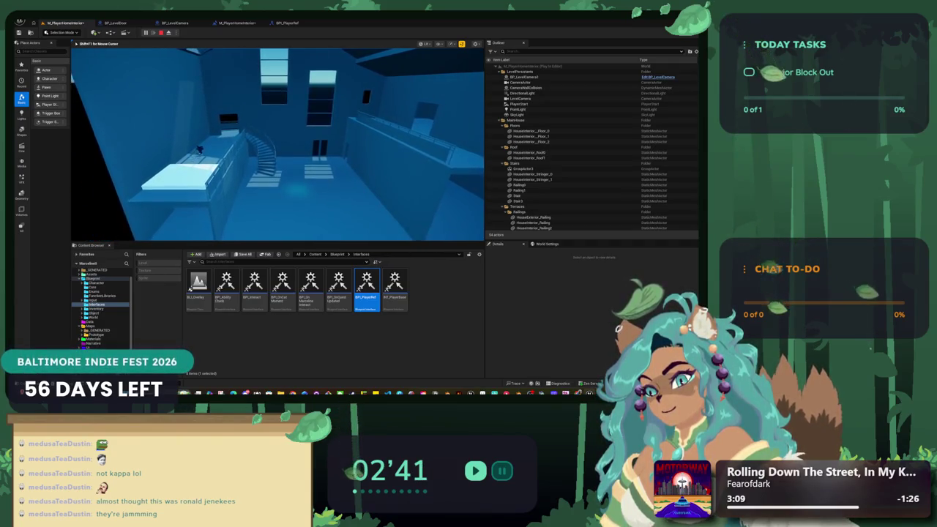
{"action": "key", "text": "d"}
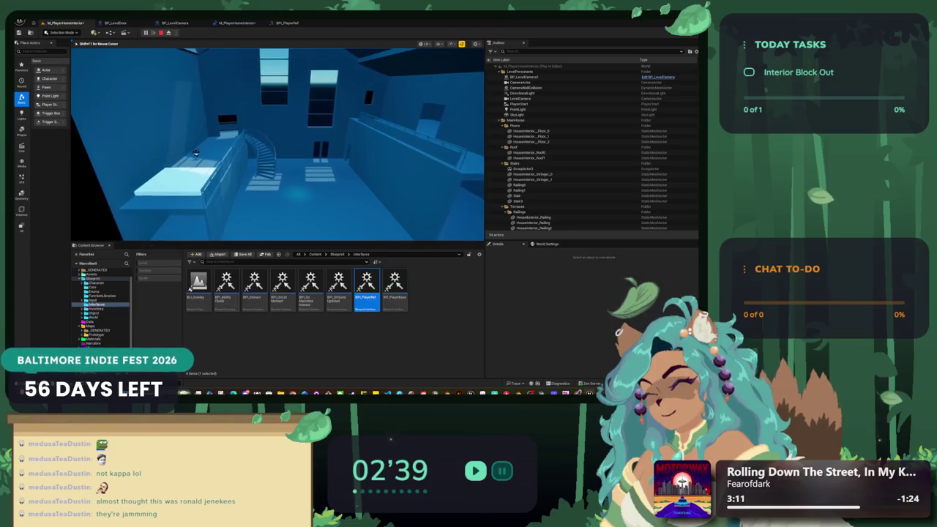
{"action": "key", "text": "w"}
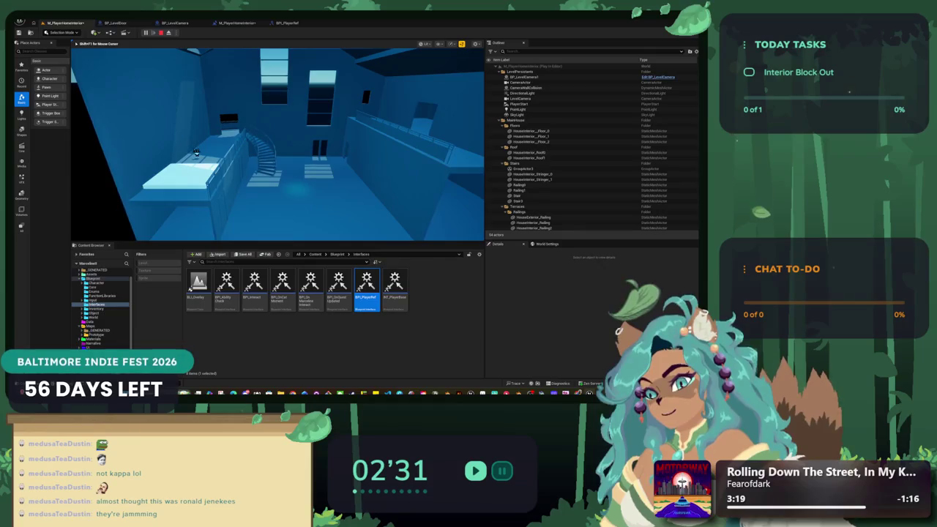
{"action": "key", "text": "w"}
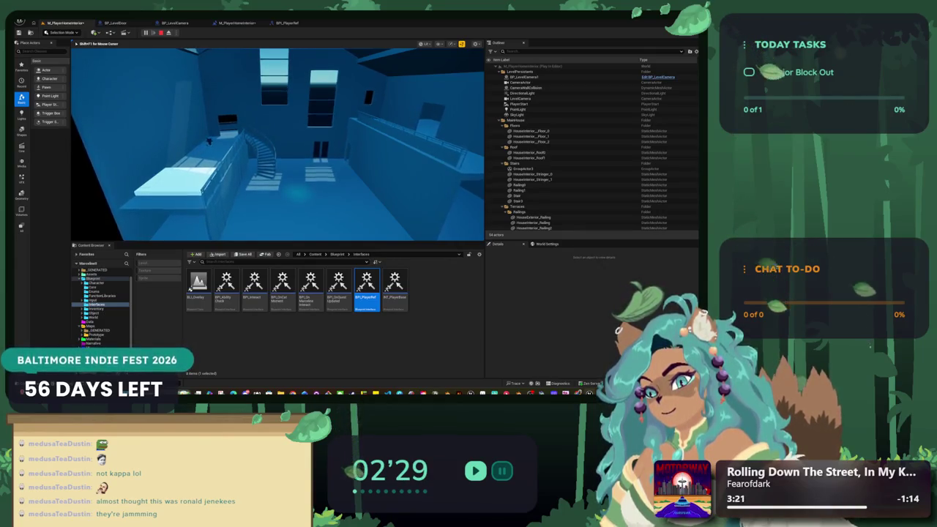
{"action": "key", "text": "w"}
{"action": "key", "text": "w"}
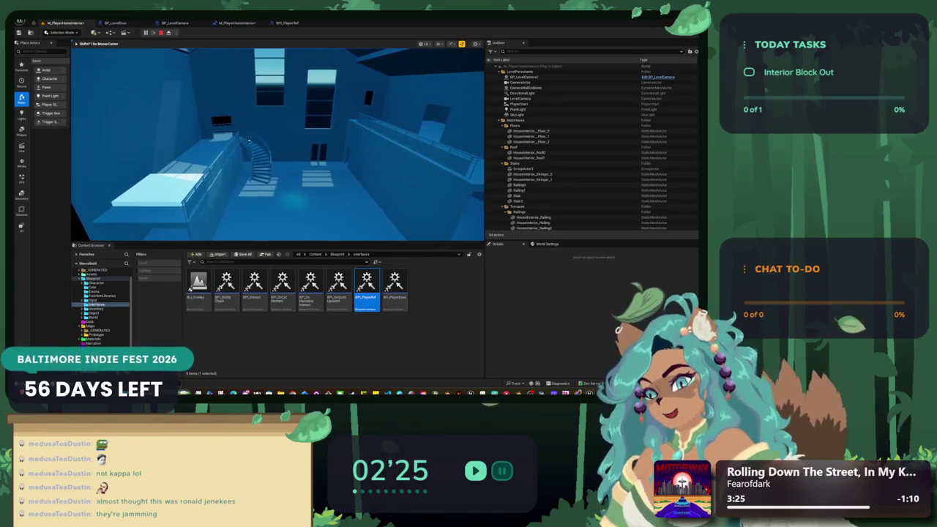
{"action": "key", "text": "w"}
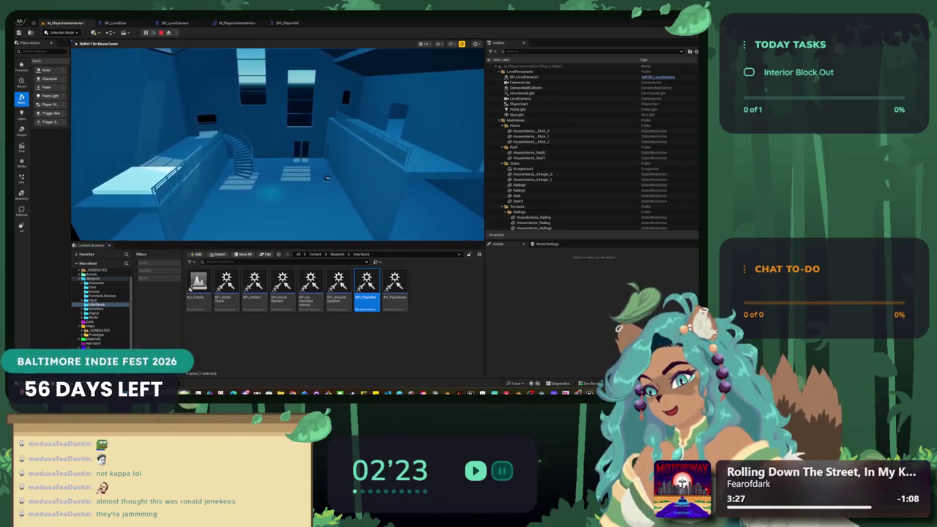
{"action": "key", "text": "w"}
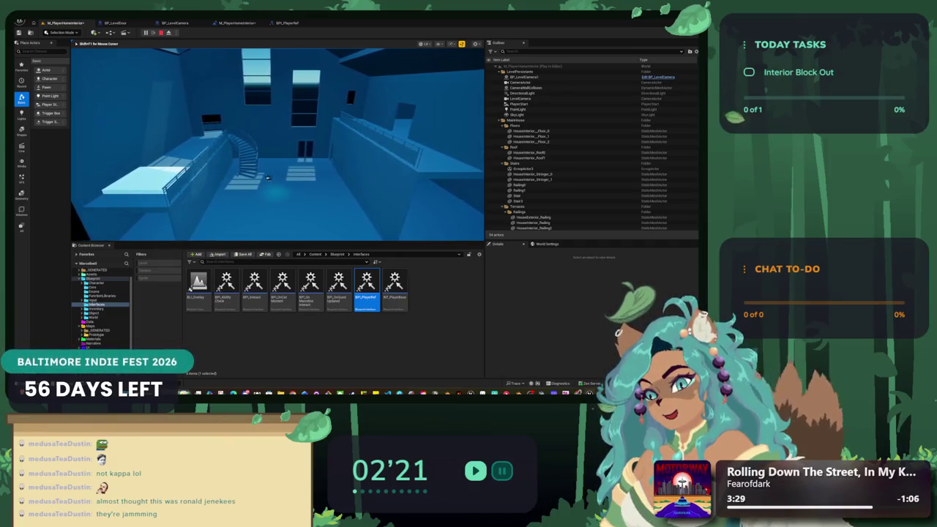
{"action": "key", "text": "w"}
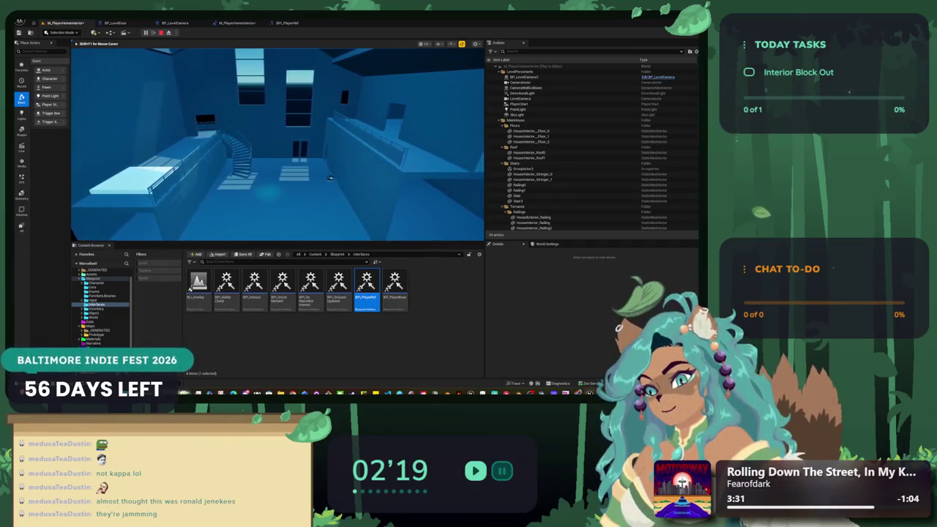
{"action": "key", "text": "a"}
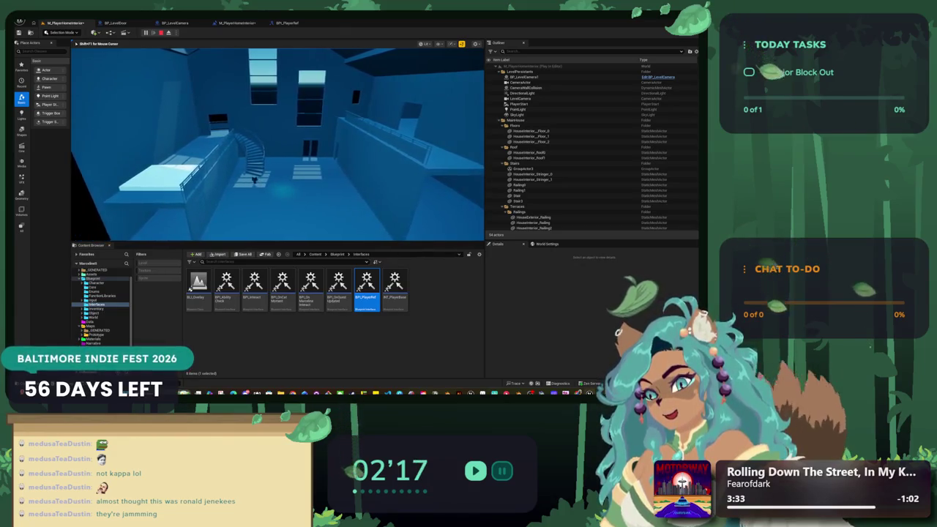
{"action": "key", "text": "a"}
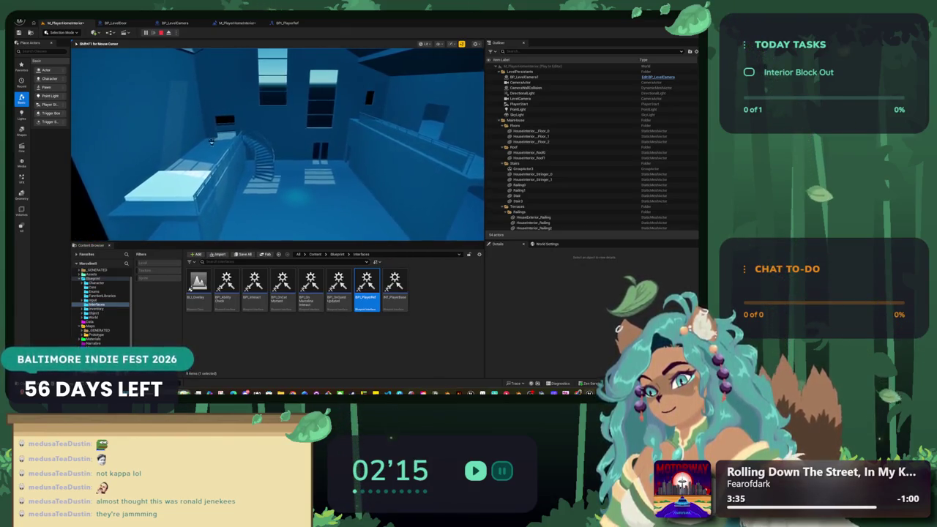
{"action": "key", "text": "Escape"}
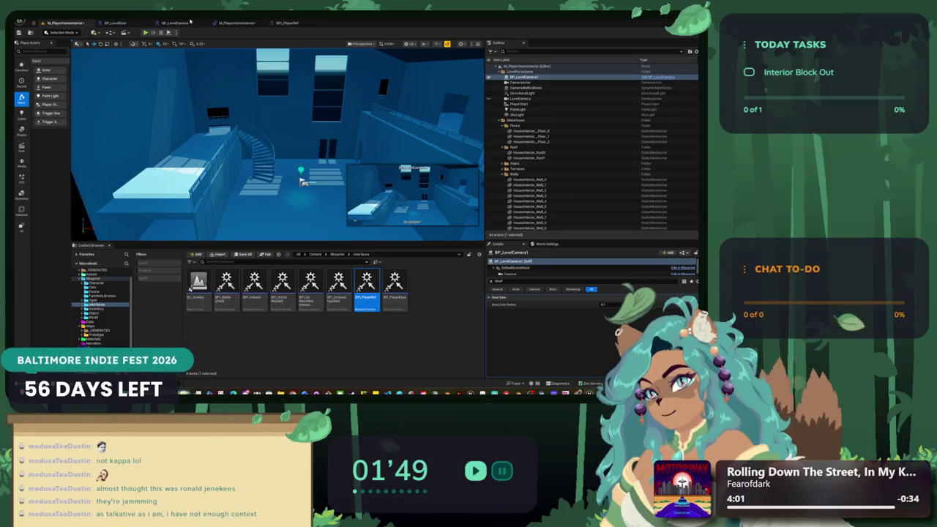
{"action": "left_click", "coordinate": [236, 22]}
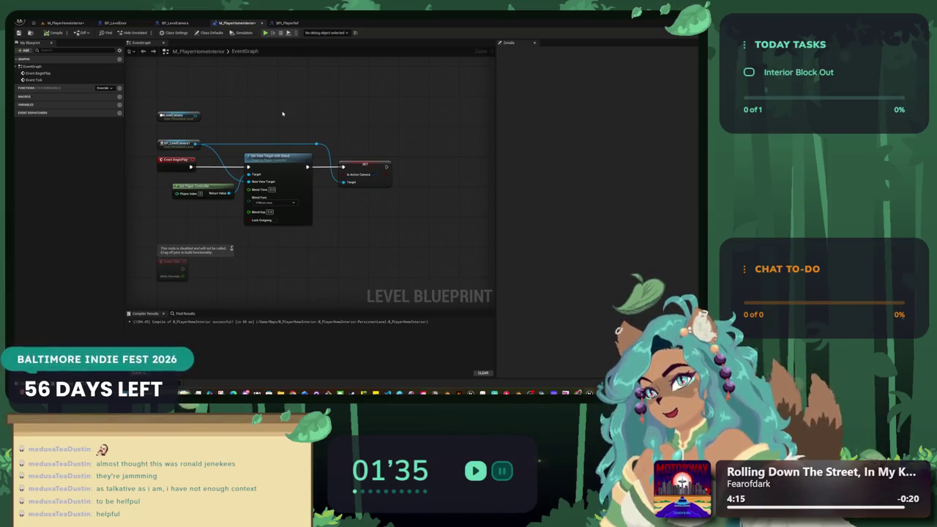
- Pan the Event Graph to inspect the BeginPlay view-target nodes, then close the Level Blueprint
{"action": "left_click_drag", "start_coordinate": [305, 101], "coordinate": [294, 125]}
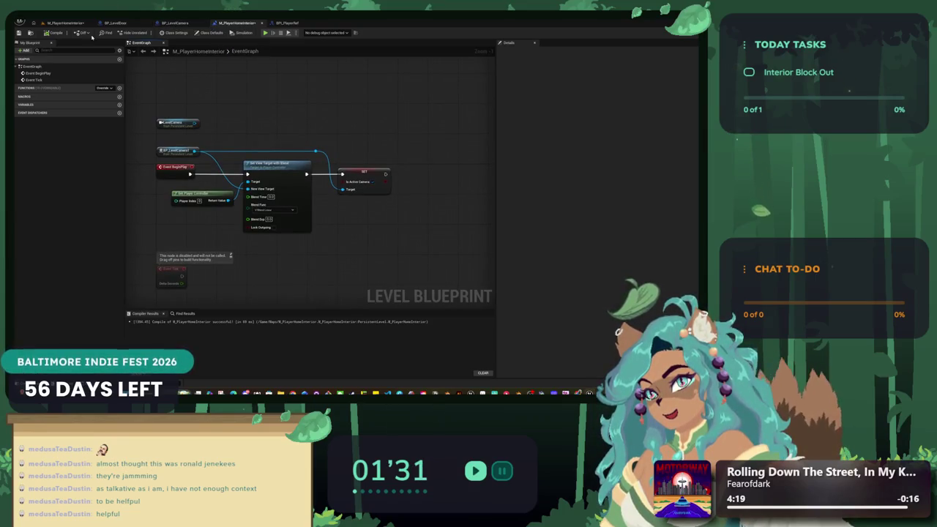
{"action": "left_click", "coordinate": [261, 23]}
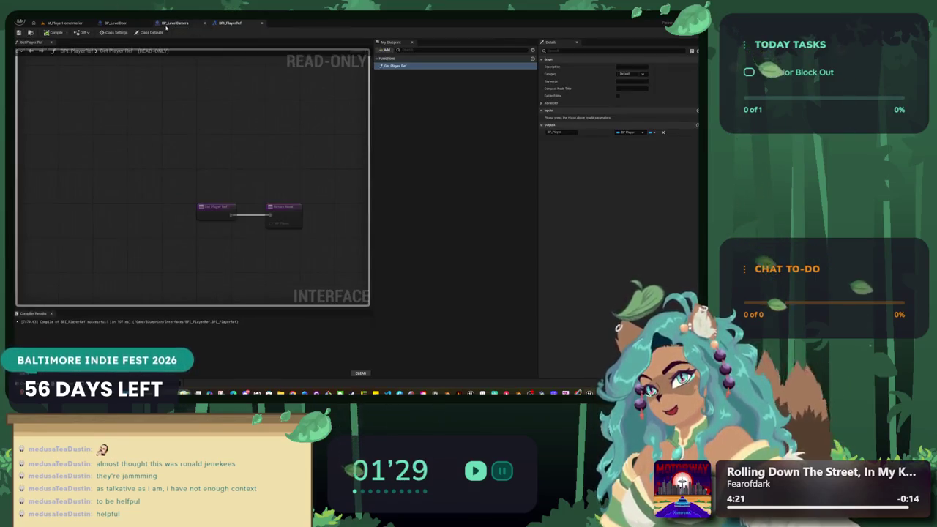
- In BP_LevelCamera, inspect the InterpSpeed and MaxOffsetX variable defaults, then return to the house level
{"action": "left_click", "coordinate": [175, 22]}
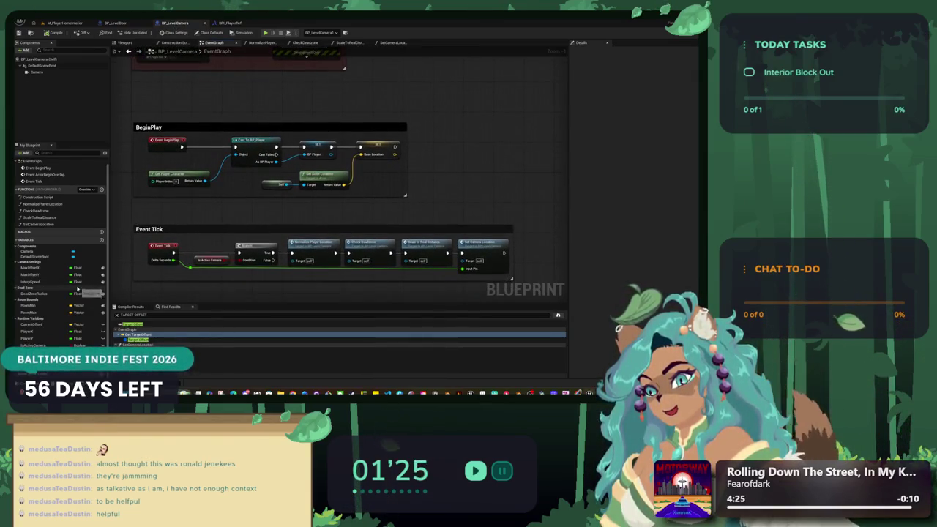
{"action": "left_click", "coordinate": [44, 282]}
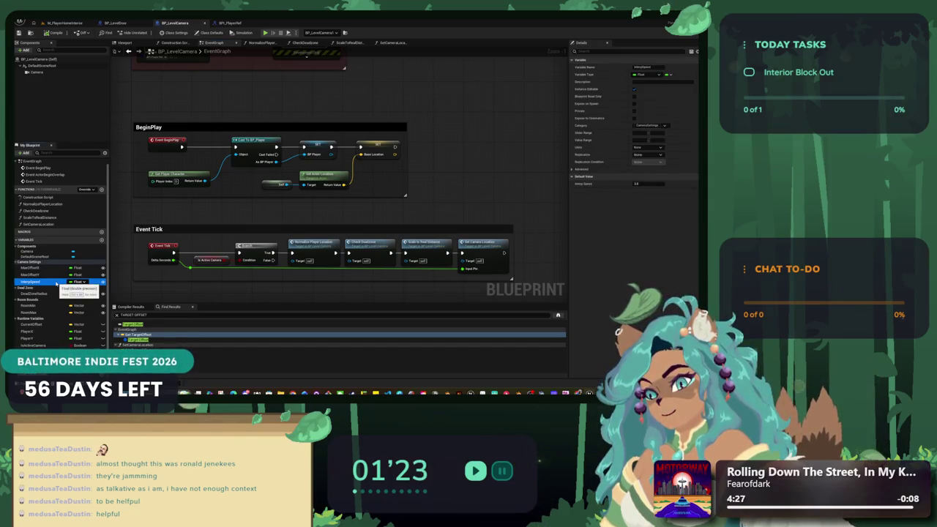
{"action": "left_click", "coordinate": [55, 267]}
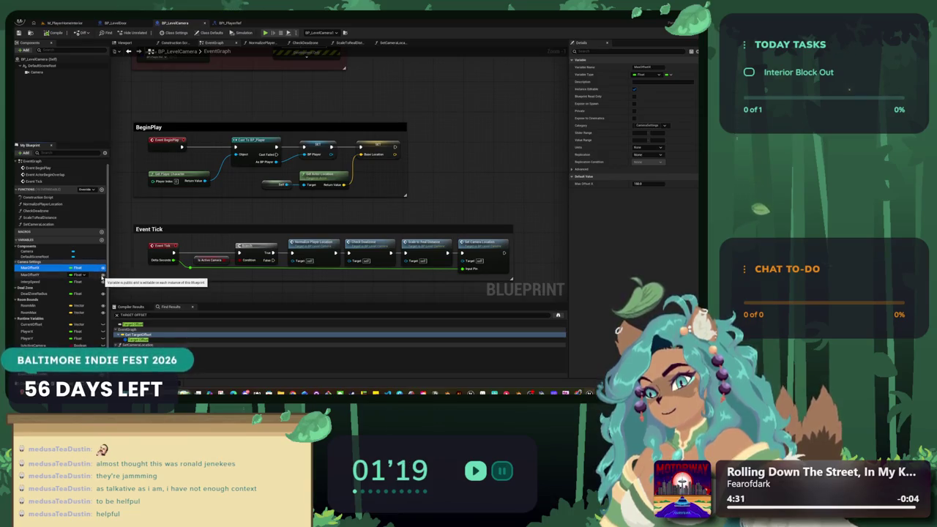
{"action": "scroll", "coordinate": [407, 162], "scroll_direction": "up", "scroll_amount": 3}
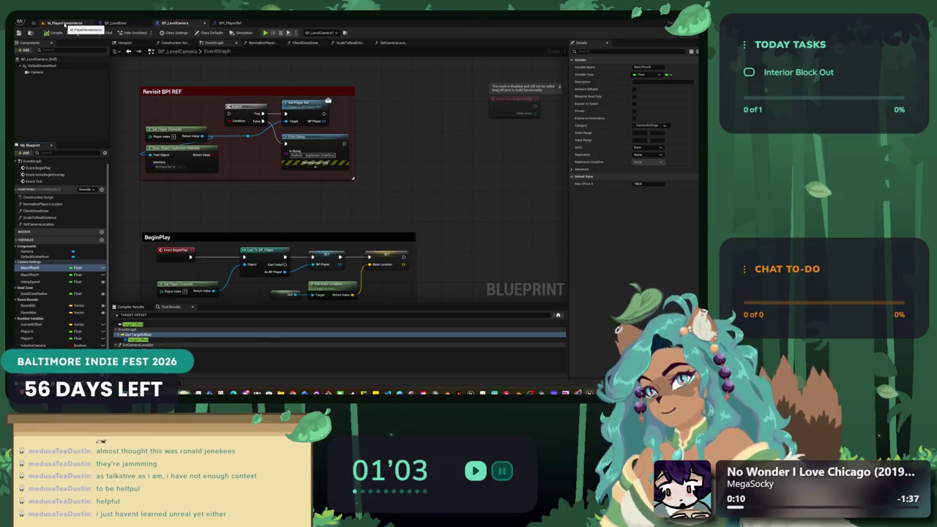
{"action": "left_click", "coordinate": [65, 23]}
- Search the Details for 'interp', set Interp Speed to 10, and start a play-test
{"action": "key", "text": "BackSpace"}
{"action": "key", "text": "BackSpace"}
{"action": "key", "text": "BackSpace"}
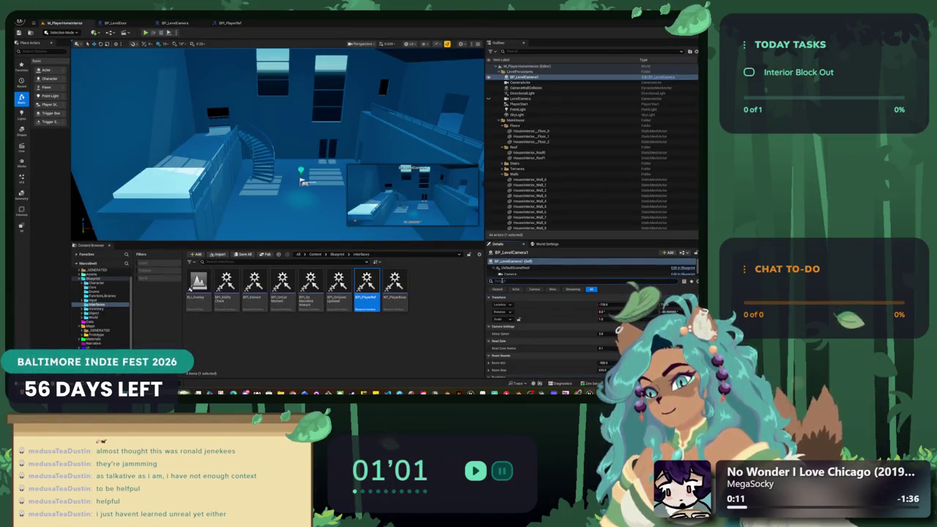
{"action": "type", "text": "interp"}
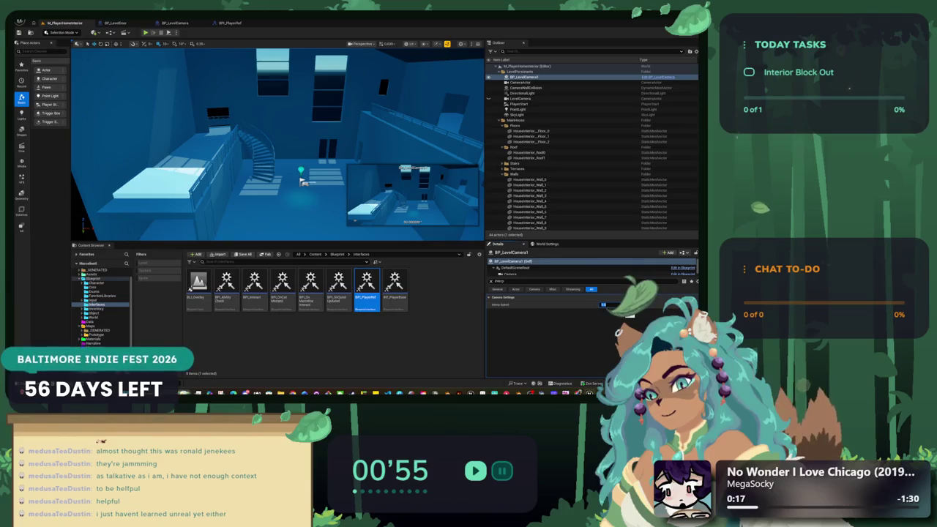
{"action": "key", "text": "BackSpace"}
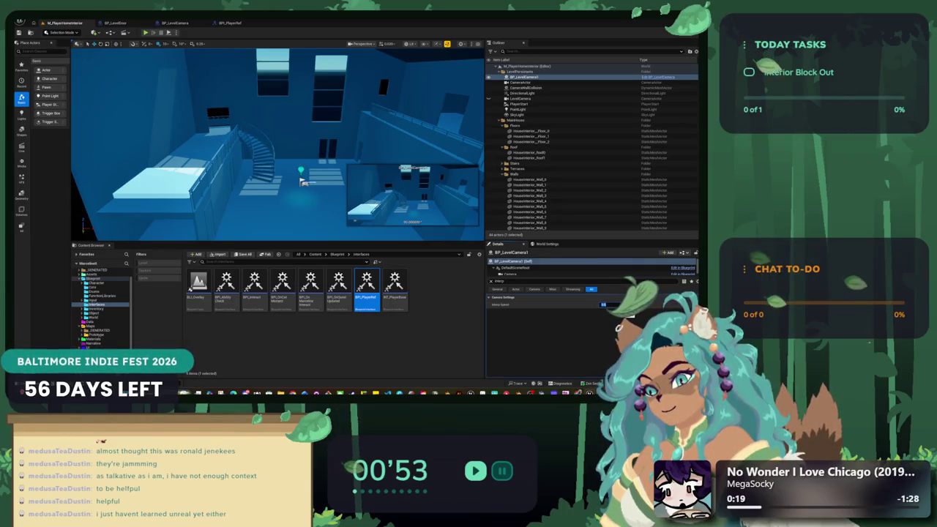
{"action": "type", "text": "10"}
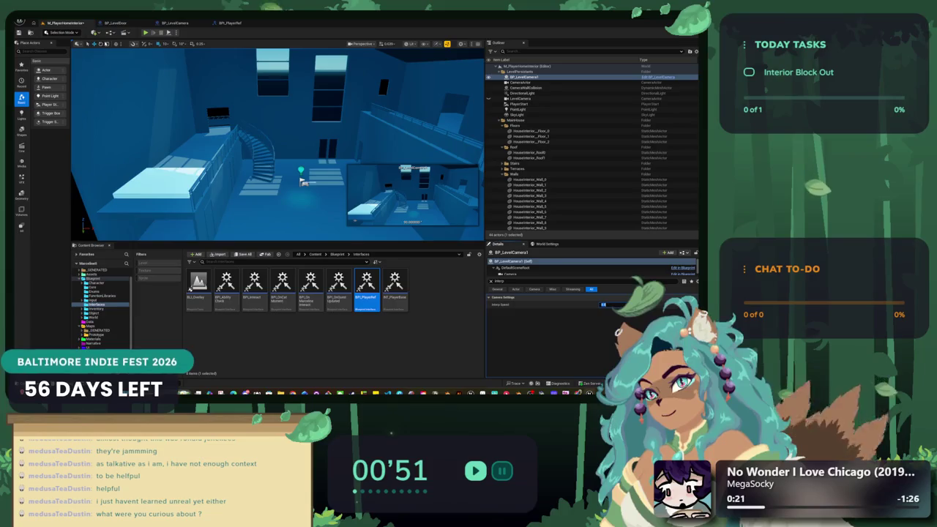
{"action": "left_click", "coordinate": [146, 32]}
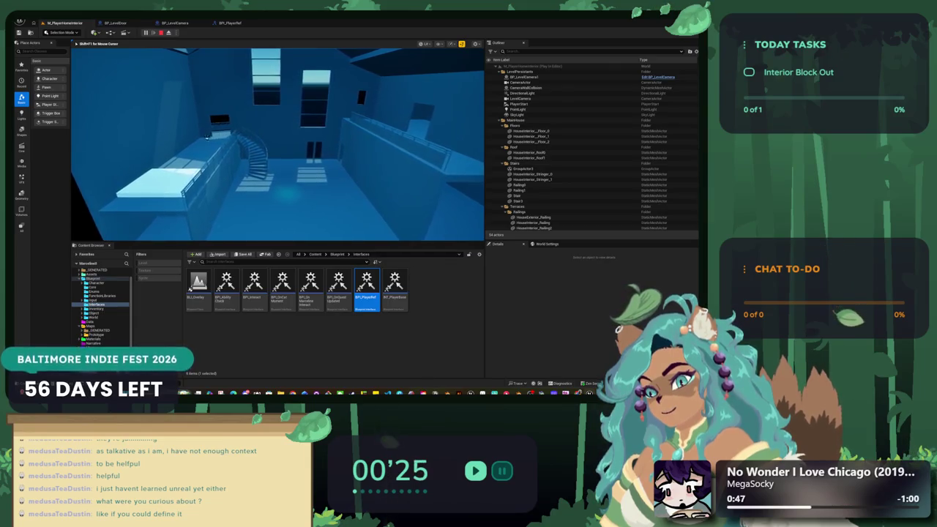
- End the Play-In-Editor session and reposition the editor view of the house interior
{"action": "key", "text": "Escape"}
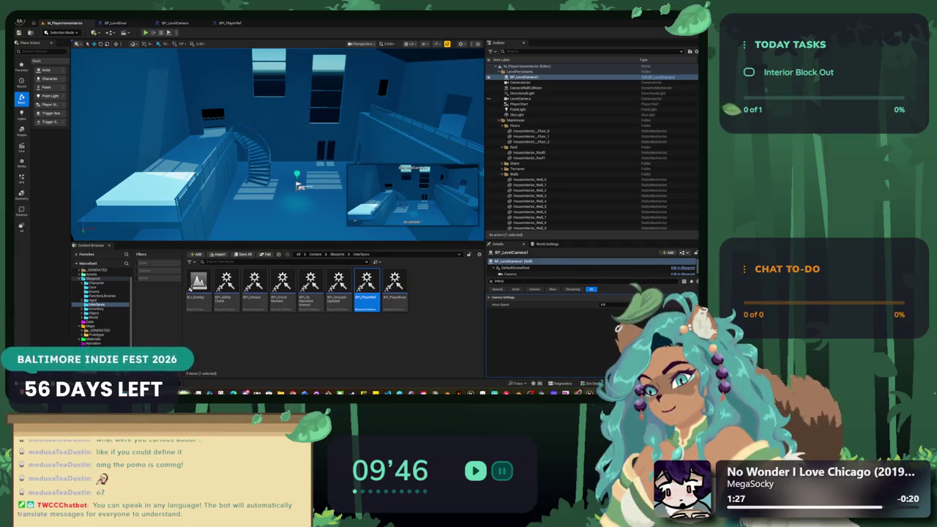
{"action": "left_click_drag", "start_coordinate": [221, 122], "coordinate": [260, 146]}
- Play-test the level camera in Play In Editor, stop it, and return to the editor view
{"action": "key", "text": "alt+p"}
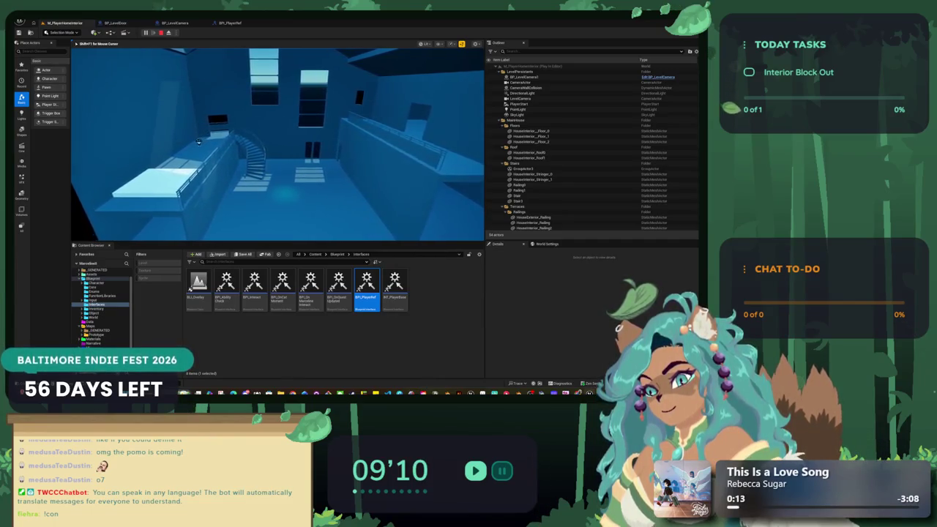
{"action": "key", "text": "Escape"}
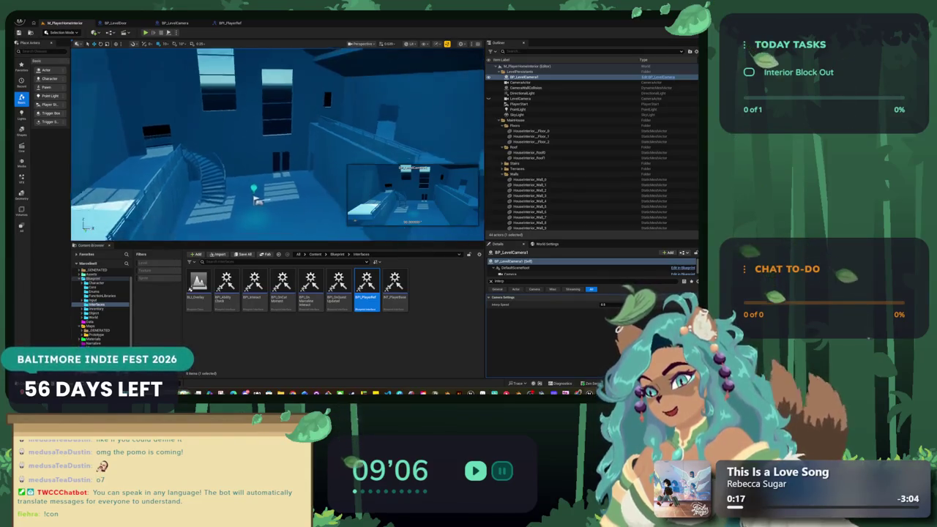
{"action": "mouse_move", "coordinate": [249, 149]}
{"action": "left_mouse_down"}
{"action": "mouse_move", "coordinate": [260, 135]}
{"action": "mouse_move", "coordinate": [249, 149]}
{"action": "left_mouse_up"}
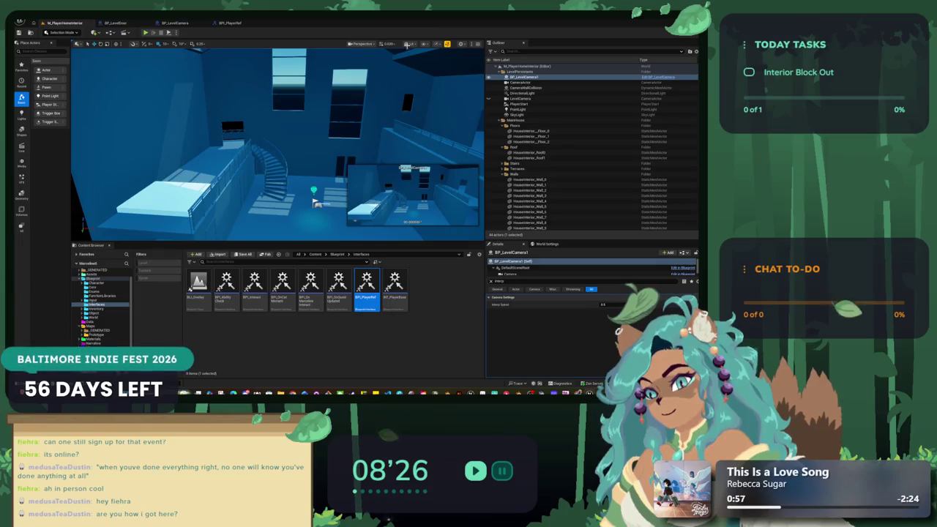
- Fly the editor view forward through the house interior to a new angle near the stairs
{"action": "mouse_move", "coordinate": [280, 164]}
{"action": "left_mouse_down"}
{"action": "mouse_move", "coordinate": [308, 236]}
{"action": "mouse_move", "coordinate": [334, 223]}
{"action": "mouse_move", "coordinate": [298, 223]}
{"action": "left_mouse_up"}
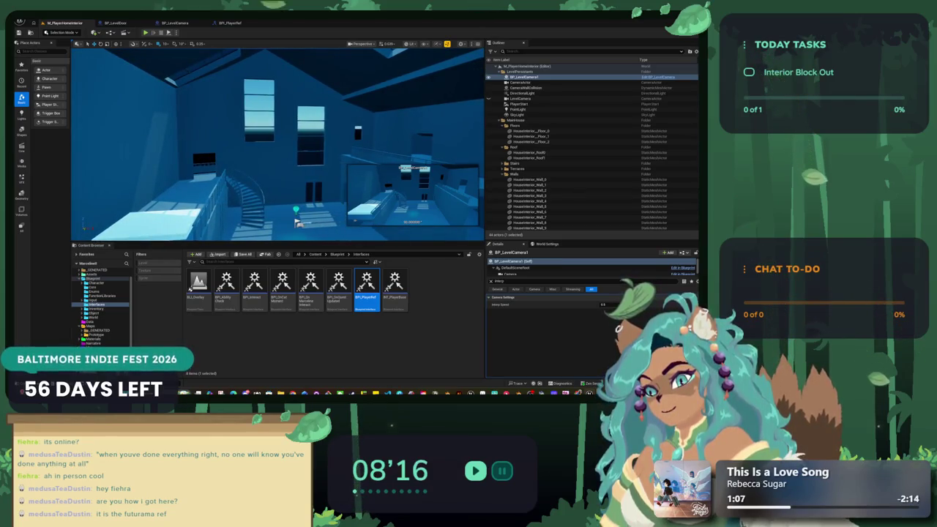
- Turn the view toward the stairs and left wall, then raise it to look down on them
{"action": "left_click_drag", "start_coordinate": [298, 223], "coordinate": [308, 228]}
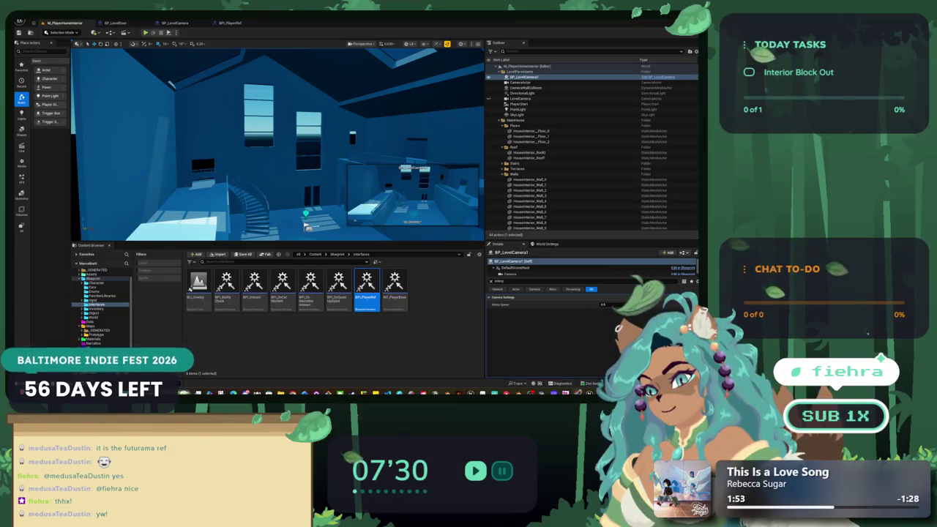
{"action": "mouse_move", "coordinate": [278, 147]}
{"action": "left_mouse_down"}
{"action": "mouse_move", "coordinate": [278, 183]}
{"action": "mouse_move", "coordinate": [274, 143]}
{"action": "left_mouse_up"}
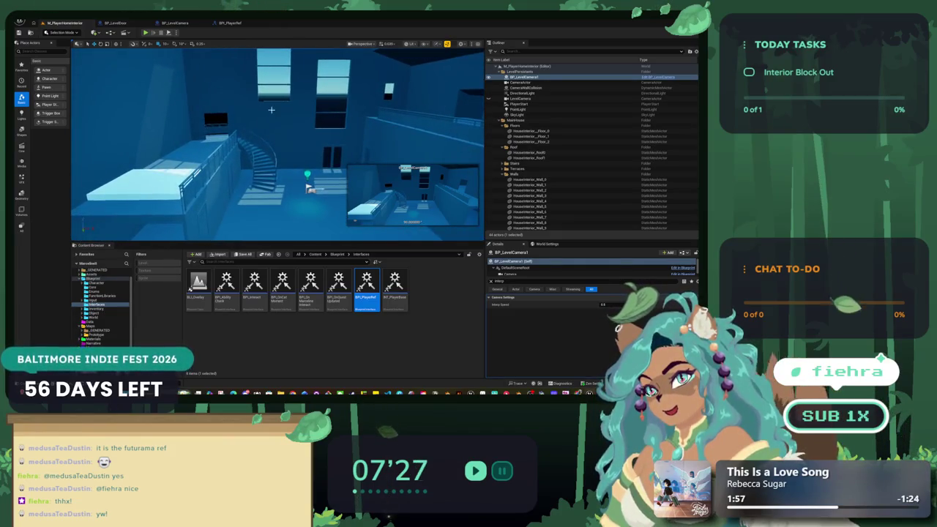